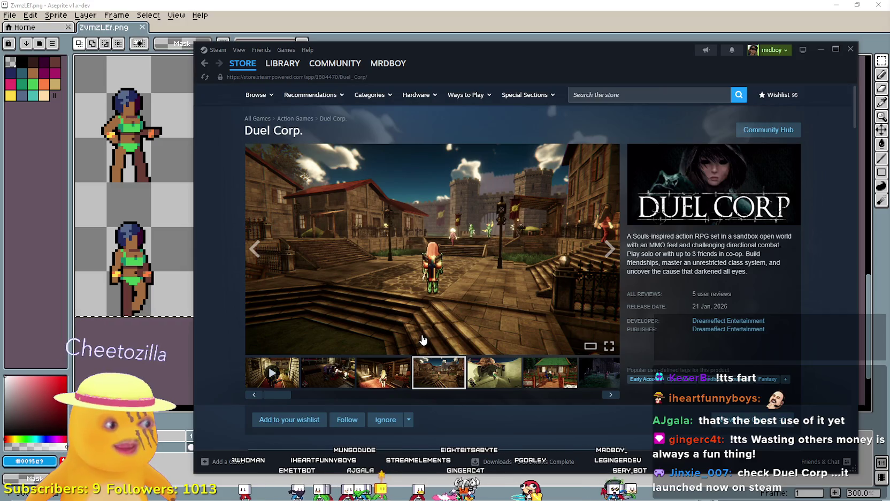
# Step: Play the Duel Corp trailer full screen from the media gallery, then exit full screen
pyautogui.click(277, 387)
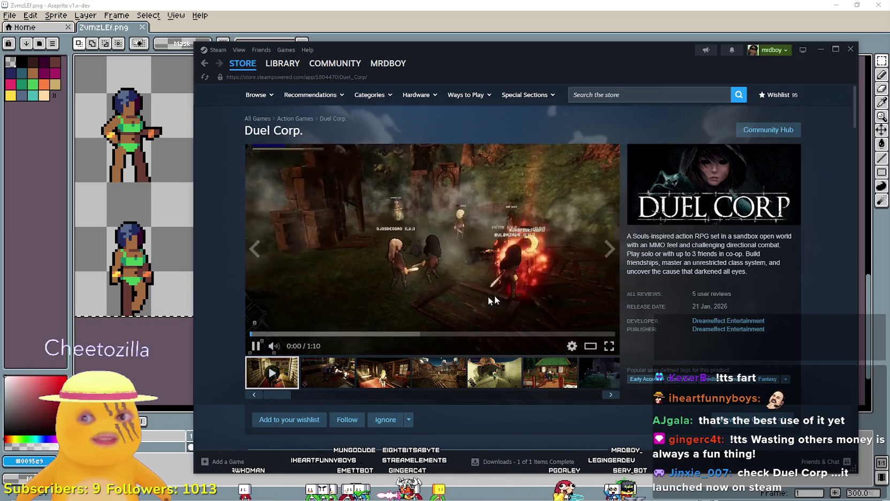
pyautogui.click(608, 346)
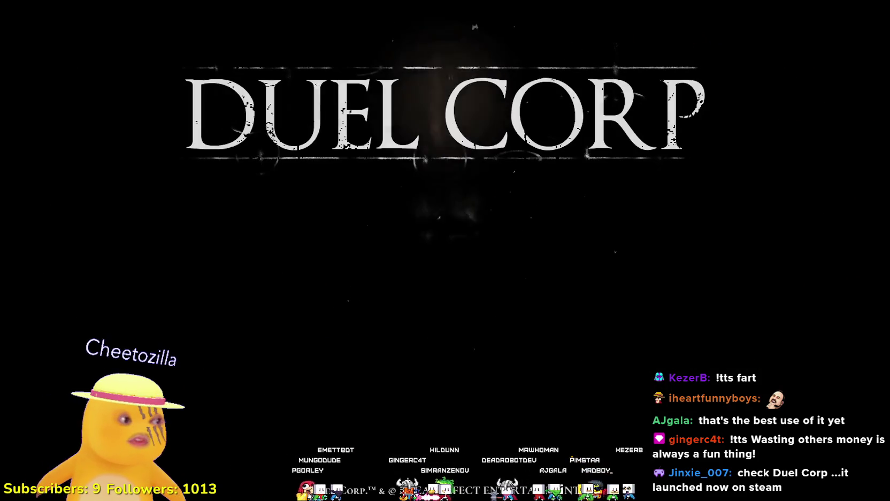
pyautogui.moveTo(39, 289)
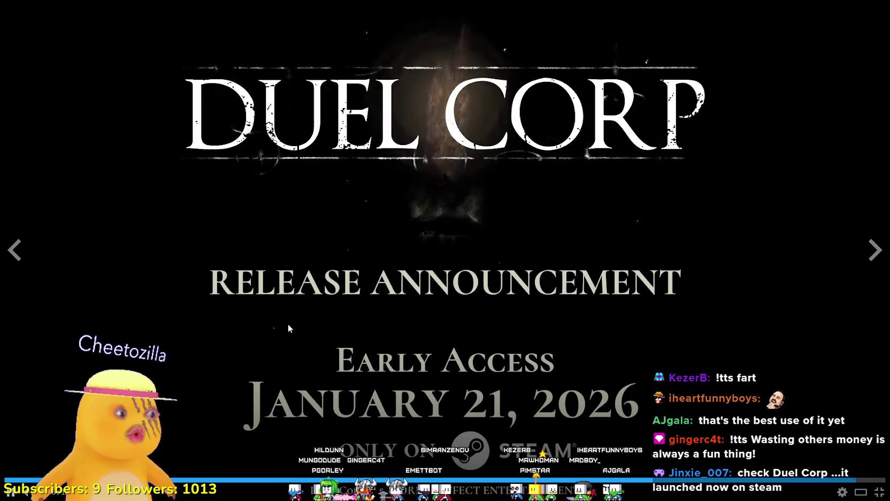
pyautogui.press('Escape')
# Step: Add Duel Corp to the wishlist and show the desert tunnel screenshot large
pyautogui.scroll(-7, 429, 274)
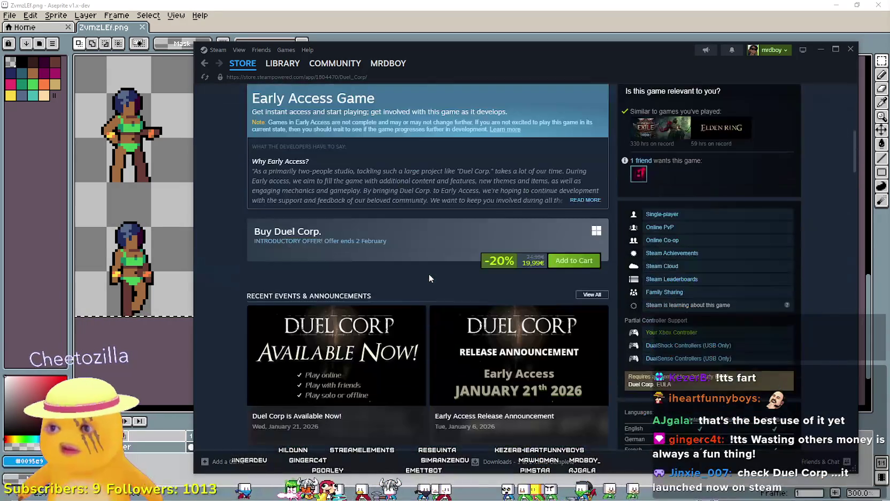
pyautogui.scroll(6, 350, 247)
pyautogui.click(289, 234)
pyautogui.scroll(-3, 428, 289)
pyautogui.scroll(5, 426, 291)
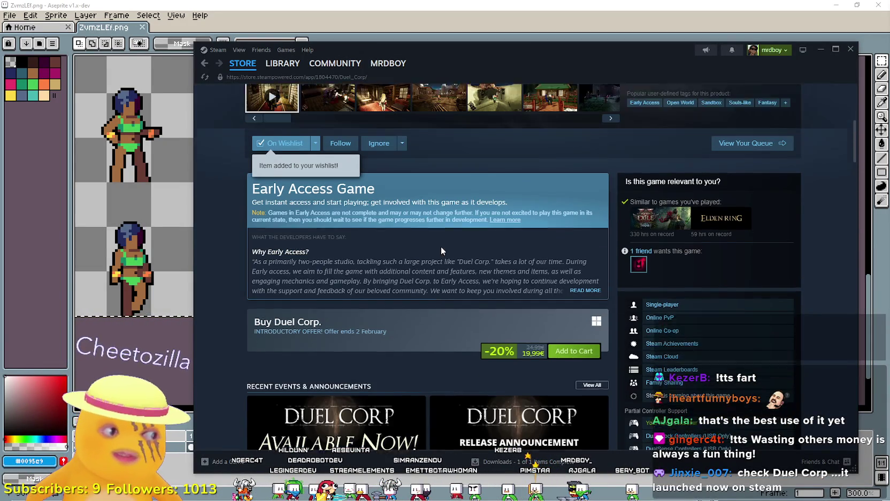
pyautogui.click(510, 277)
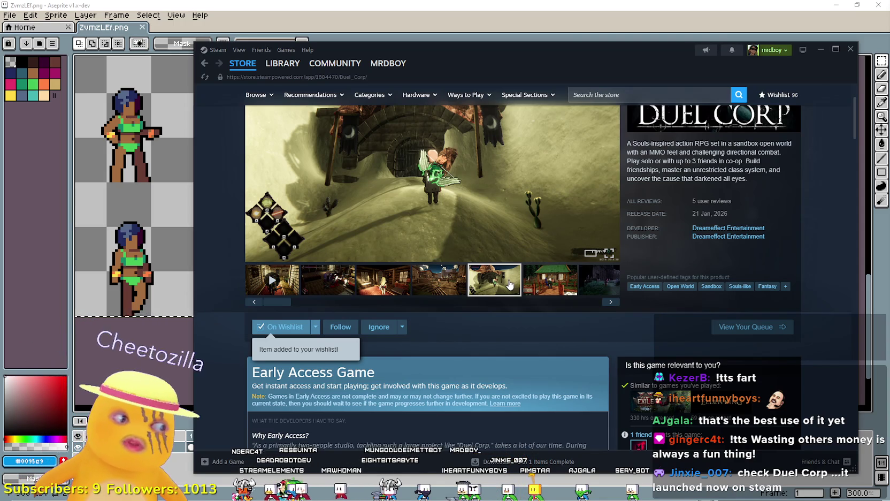
# Step: Expand the full game description and highlight the words 'MMO feel'
pyautogui.scroll(-12, 508, 284)
pyautogui.scroll(-5, 512, 289)
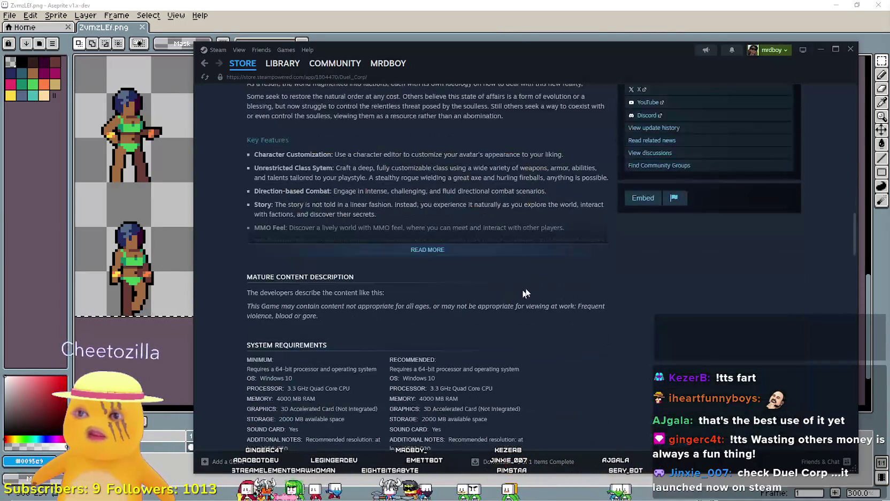
pyautogui.click(428, 250)
pyautogui.scroll(5, 387, 246)
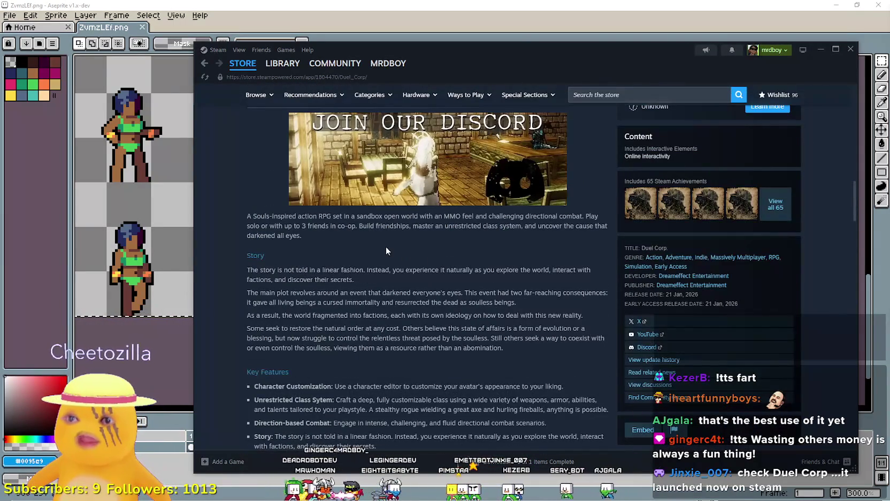
pyautogui.moveTo(236, 223); pyautogui.dragTo(481, 417)
pyautogui.click(414, 235)
pyautogui.moveTo(428, 215); pyautogui.dragTo(480, 215)
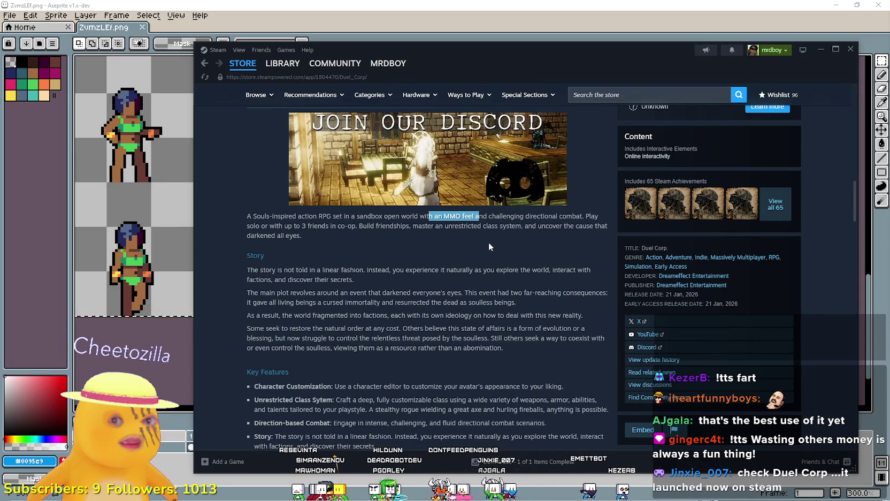
# Step: Open the large screenshot in the full-size viewer at image 5 of 25
pyautogui.scroll(4, 484, 241)
pyautogui.scroll(10, 480, 241)
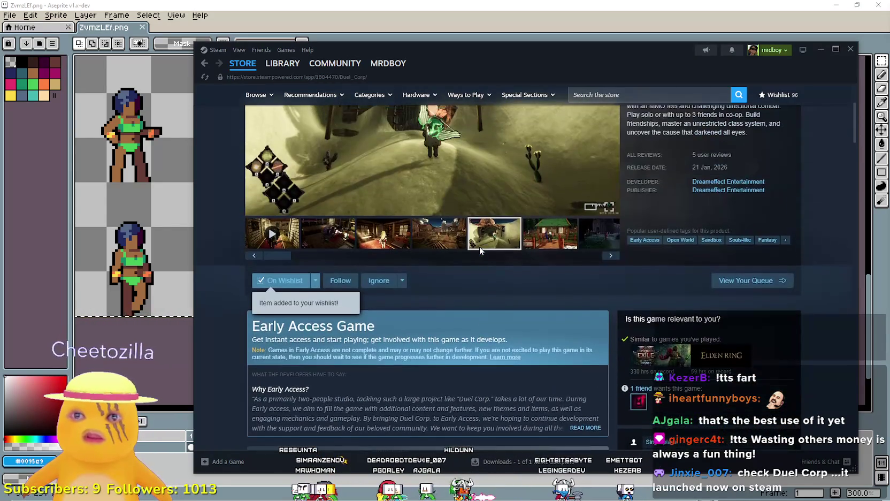
pyautogui.scroll(3, 479, 247)
pyautogui.click(607, 256)
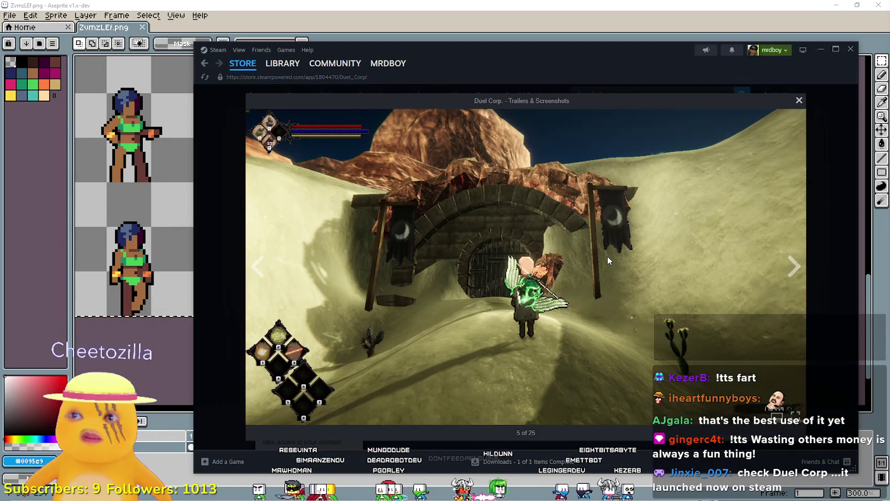
# Step: Page through eight screenshots to the cabin image, close the viewer, and open the Community Hub
pyautogui.click(787, 266)
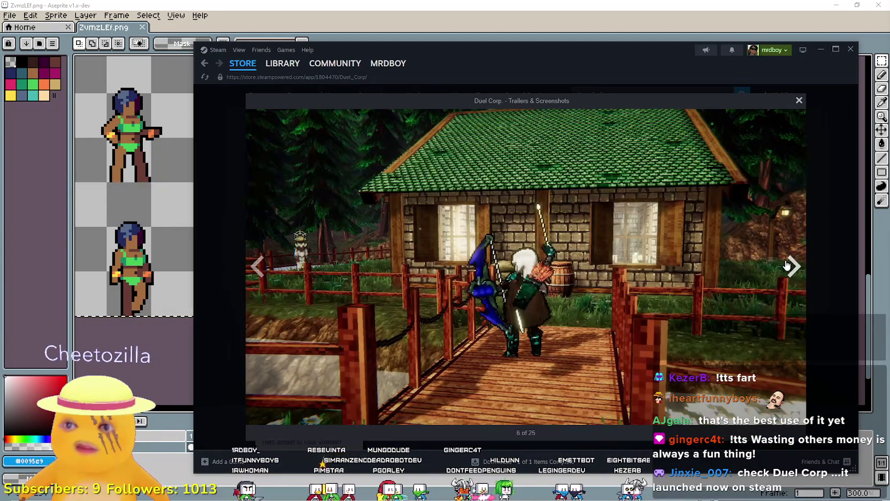
pyautogui.click(787, 266)
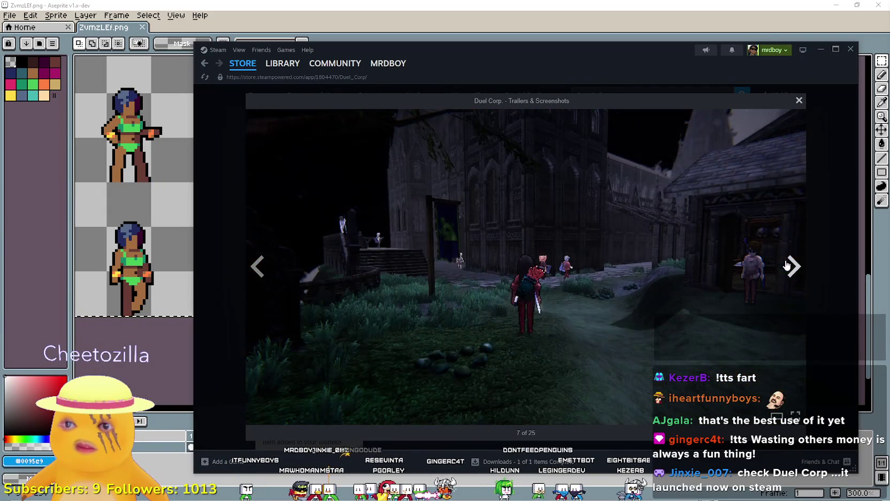
pyautogui.click(787, 266)
pyautogui.click(788, 265)
pyautogui.click(787, 265)
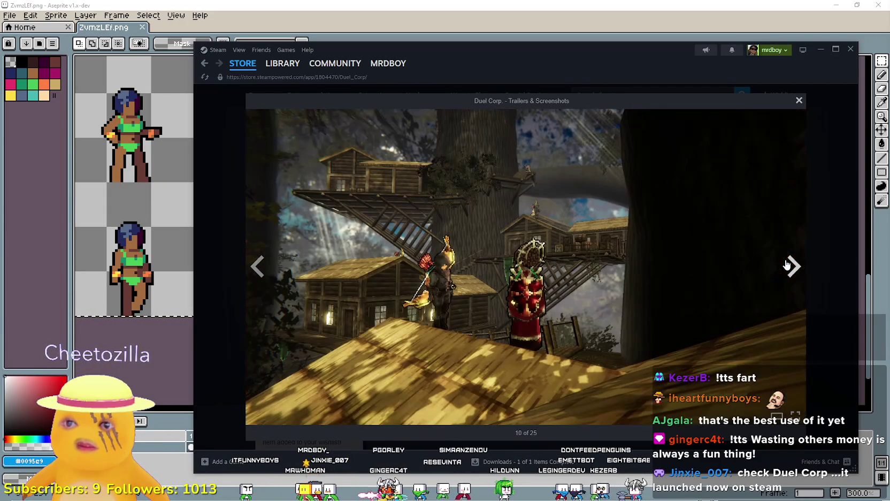
pyautogui.click(798, 264)
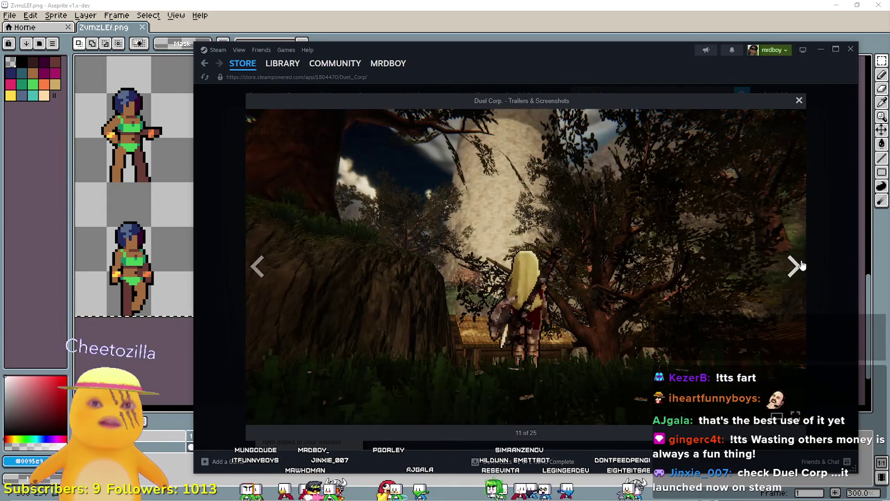
pyautogui.click(799, 263)
pyautogui.click(801, 264)
pyautogui.click(802, 264)
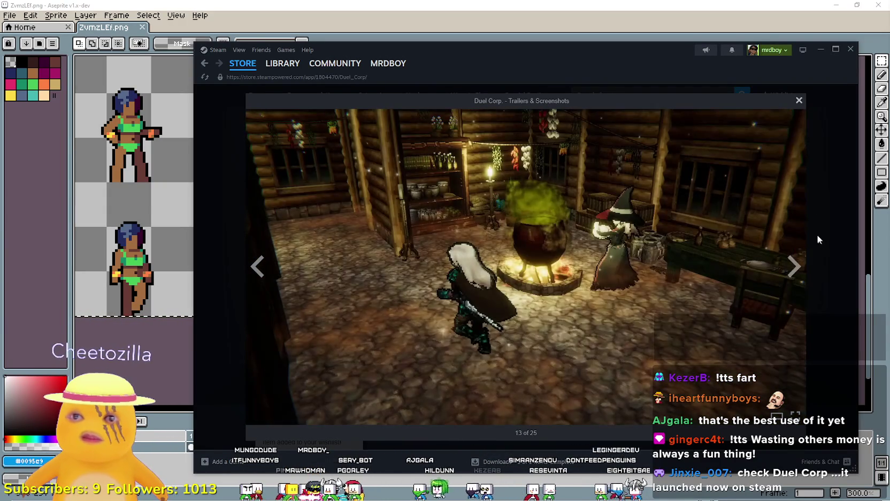
pyautogui.click(819, 241)
pyautogui.click(789, 131)
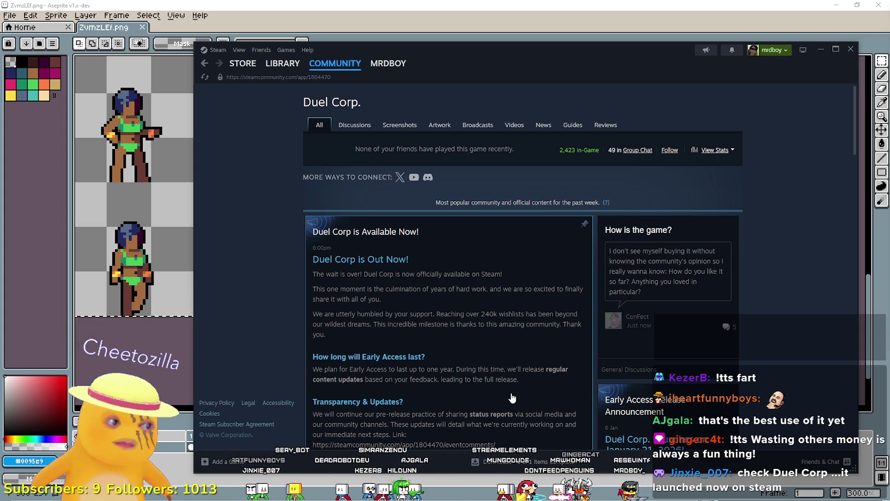
pyautogui.scroll(-10, 512, 397)
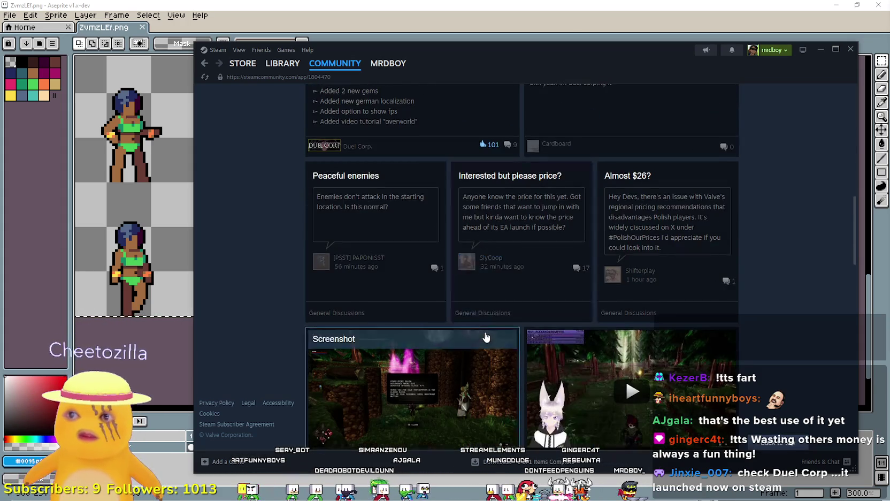
pyautogui.scroll(-5, 486, 337)
pyautogui.scroll(-4, 486, 336)
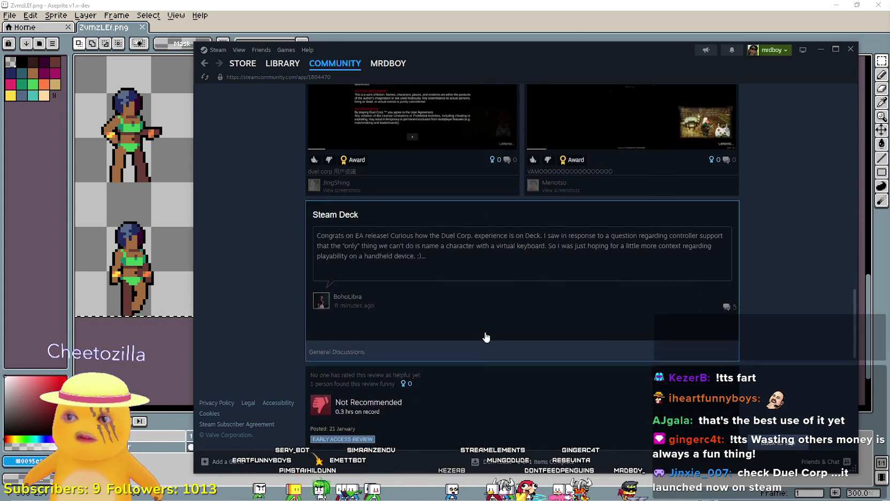
pyautogui.scroll(-3, 486, 336)
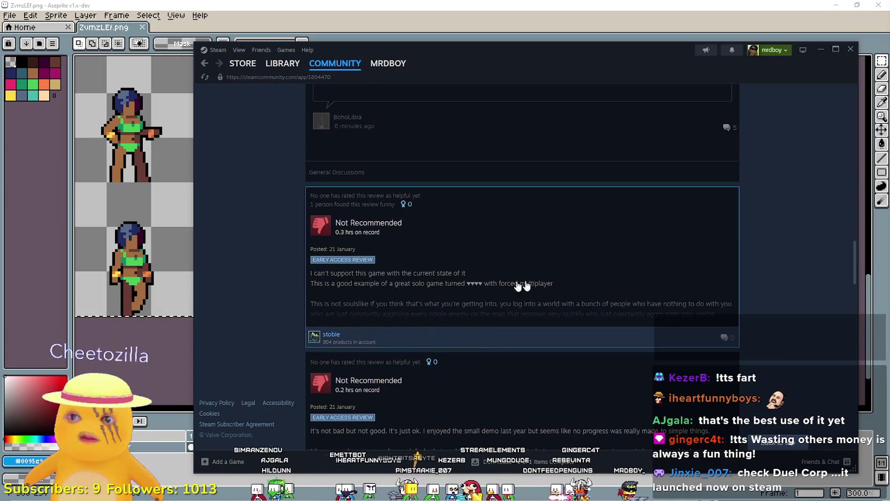
pyautogui.scroll(-4, 618, 292)
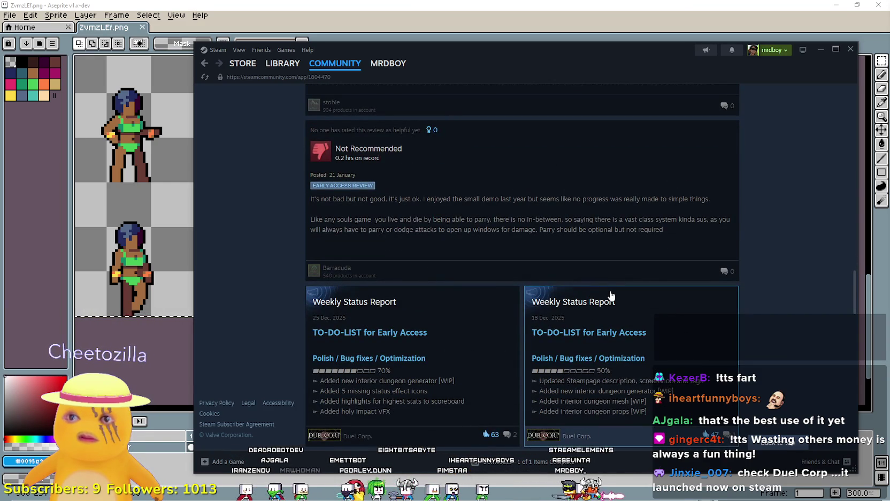
pyautogui.scroll(-5, 611, 296)
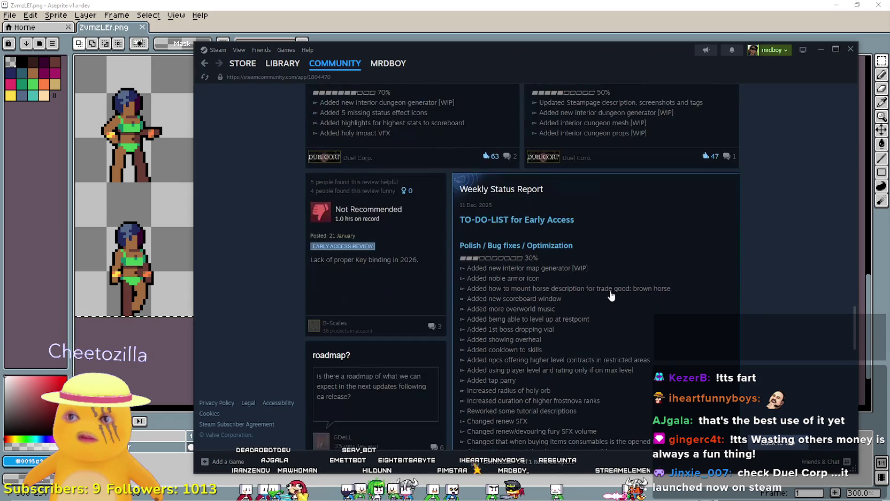
pyautogui.scroll(-4, 611, 296)
pyautogui.scroll(4, 612, 296)
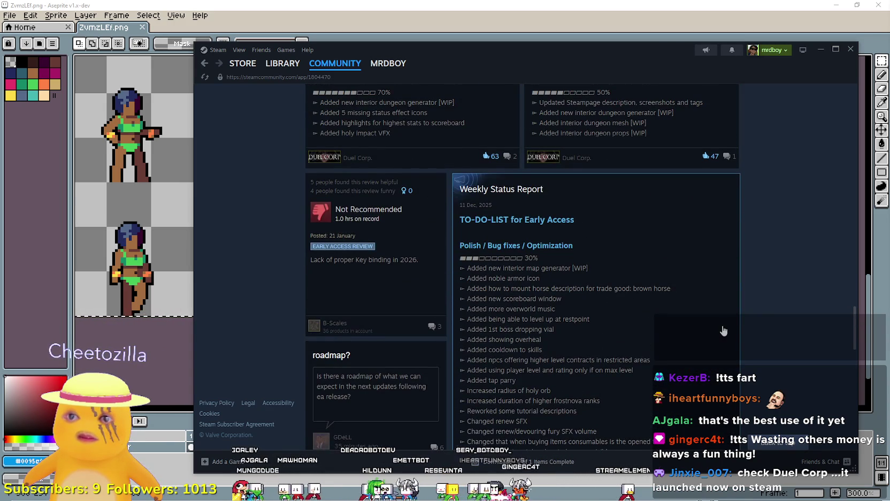
pyautogui.scroll(-4, 722, 330)
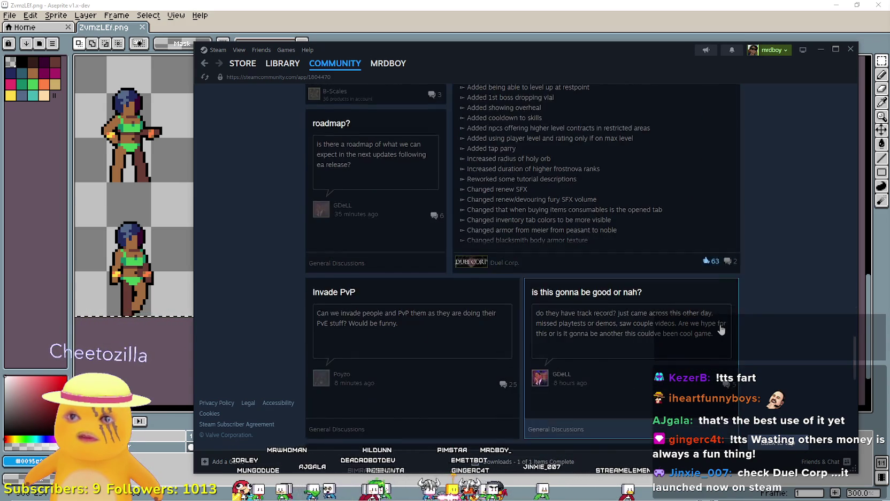
pyautogui.scroll(3, 719, 330)
pyautogui.scroll(-10, 719, 329)
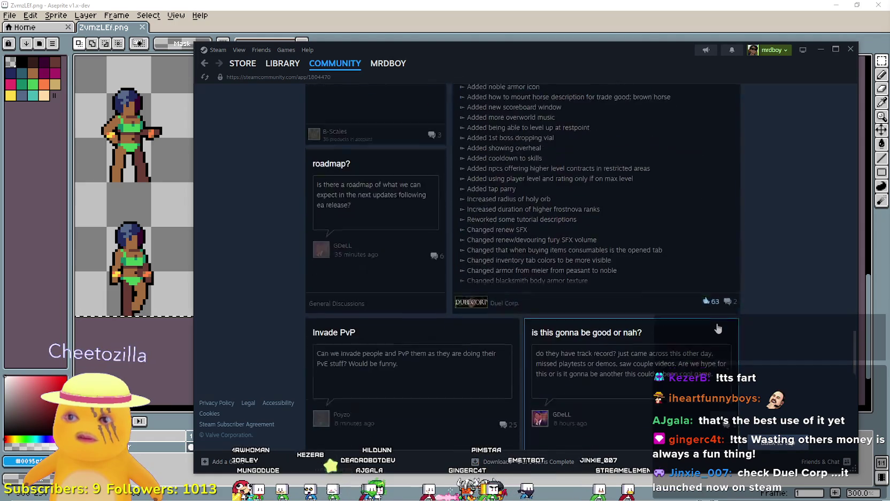
pyautogui.scroll(-5, 717, 328)
pyautogui.scroll(2, 717, 328)
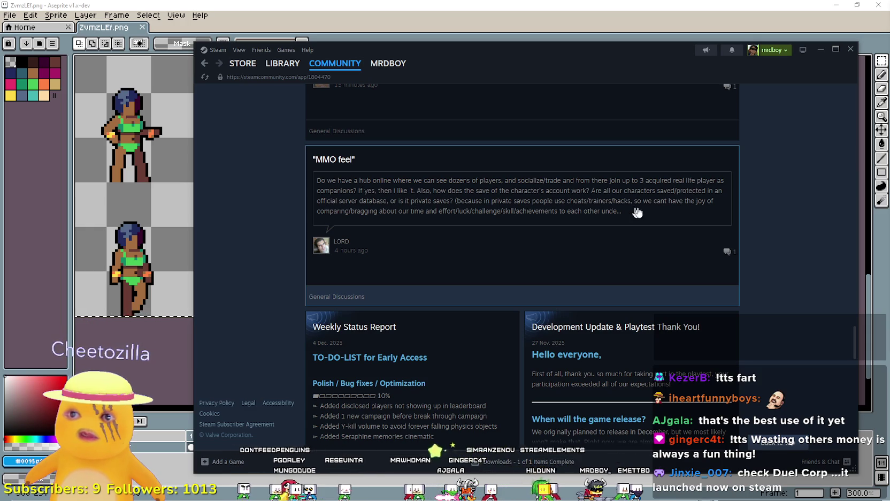
pyautogui.scroll(-10, 716, 256)
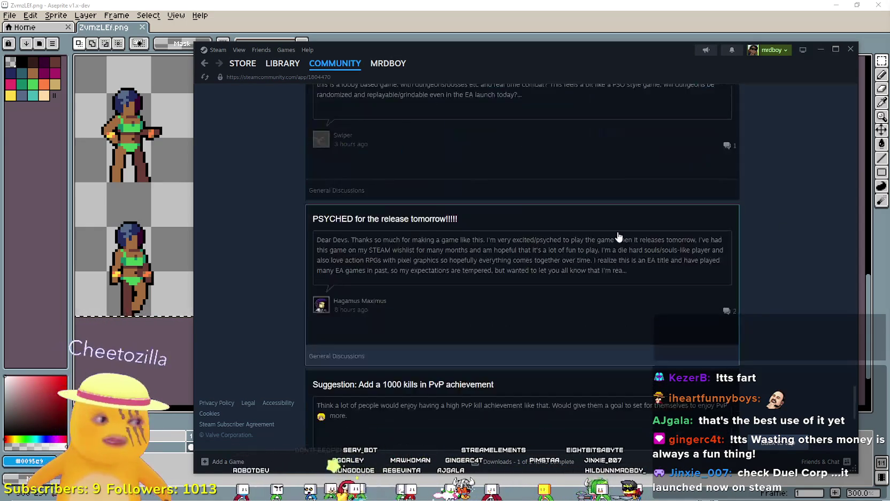
pyautogui.scroll(-5, 619, 236)
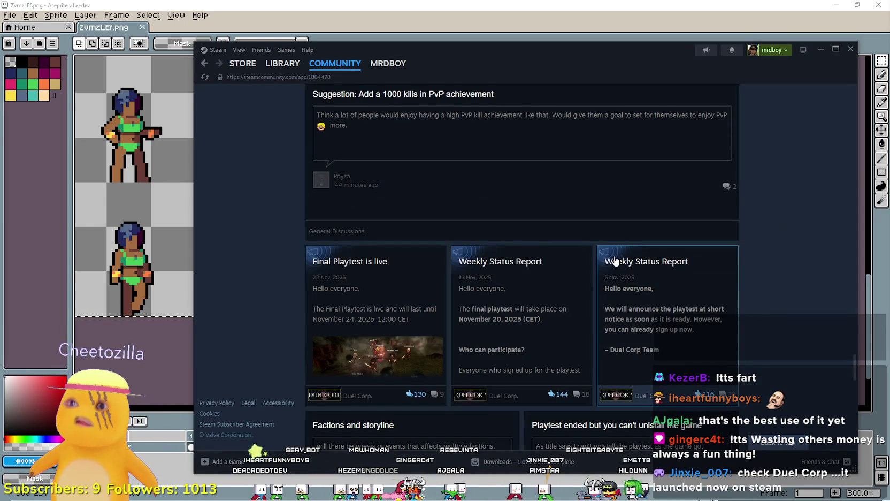
pyautogui.scroll(-10, 615, 261)
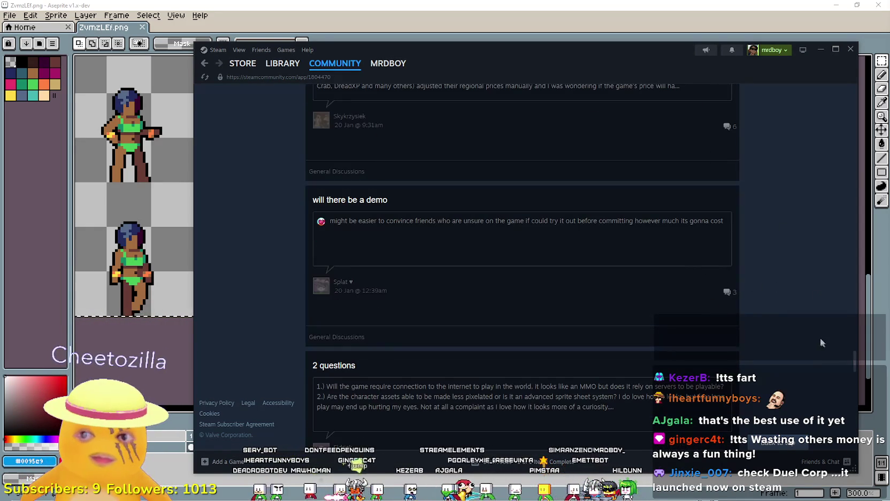
pyautogui.scroll(3, 827, 369)
pyautogui.moveTo(854, 342)
pyautogui.mouseDown()
pyautogui.moveTo(854, 176)
pyautogui.moveTo(880, 70)
pyautogui.mouseUp()
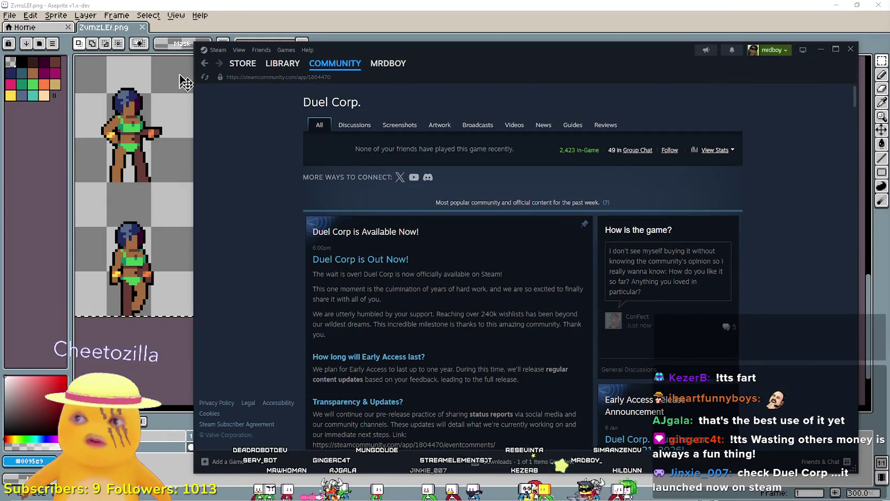
pyautogui.hotkey('alt', 'Left')
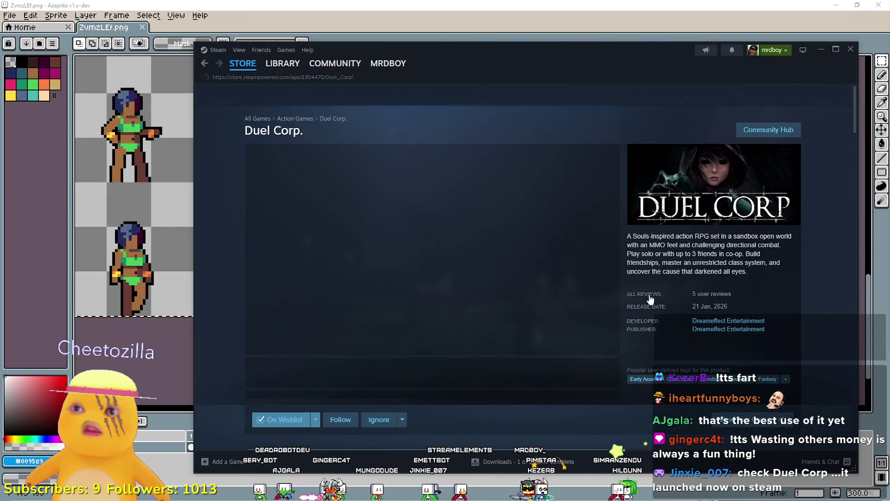
# Step: Open the 'Duel Corp is Available Now!' announcement on the store page
pyautogui.scroll(-15, 481, 369)
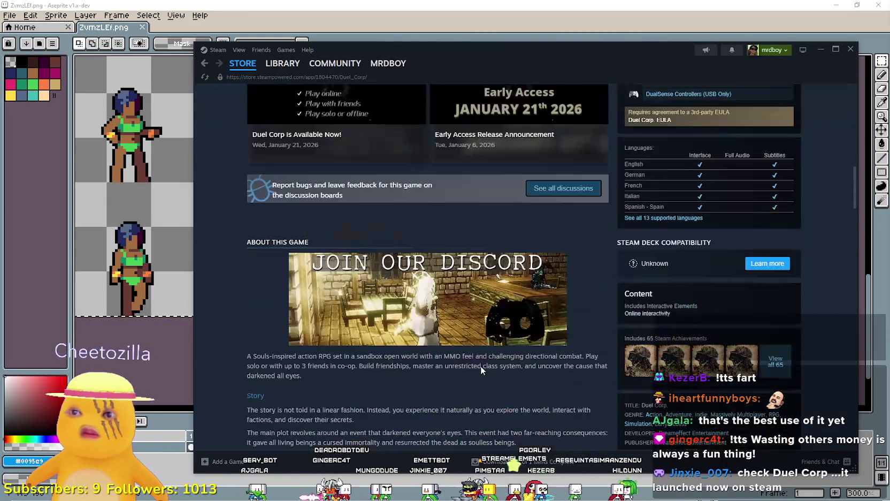
pyautogui.scroll(3, 480, 364)
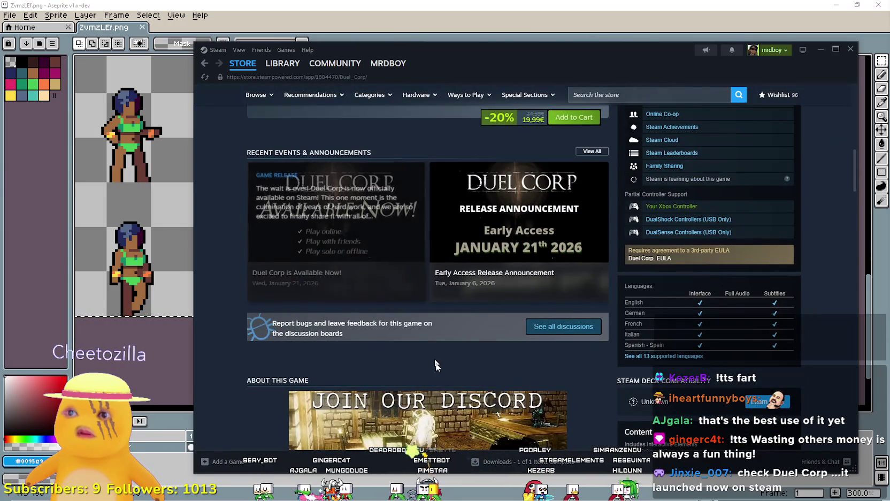
pyautogui.click(372, 247)
pyautogui.scroll(-3, 482, 351)
pyautogui.scroll(5, 481, 351)
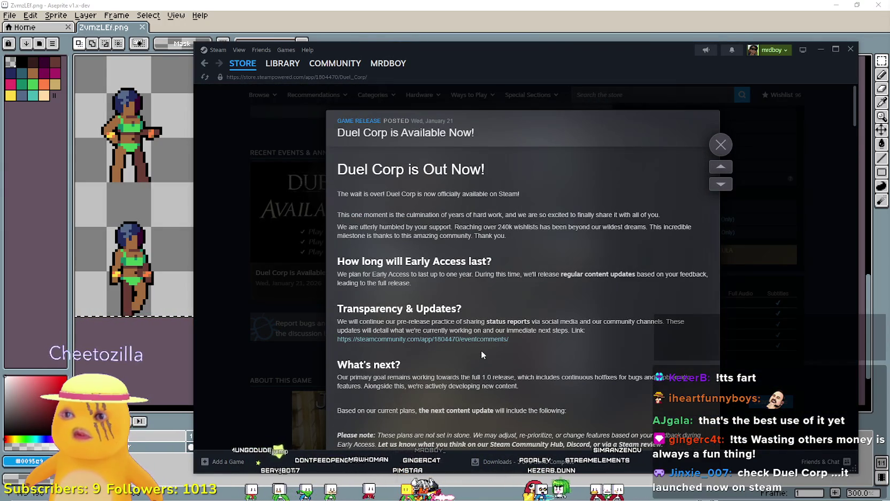
pyautogui.scroll(-2, 482, 352)
pyautogui.scroll(-3, 482, 351)
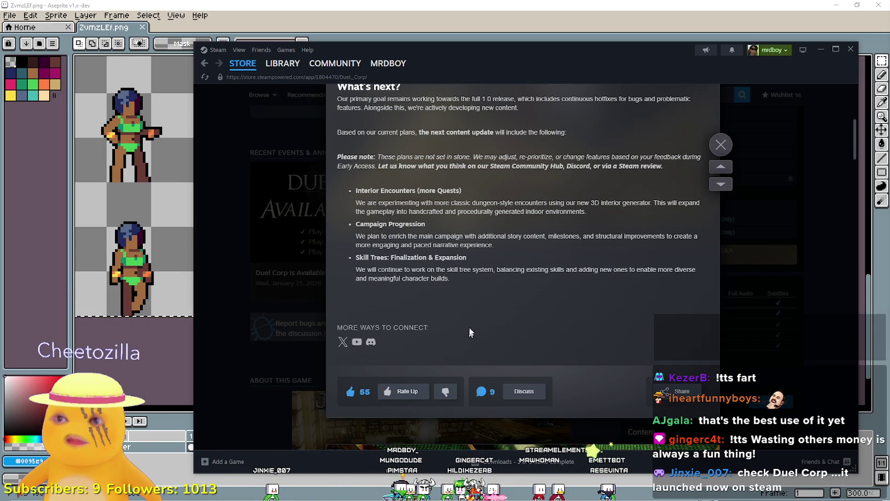
# Step: Scroll through the launch news and patch notes
pyautogui.scroll(-5, 471, 309)
pyautogui.scroll(-7, 471, 308)
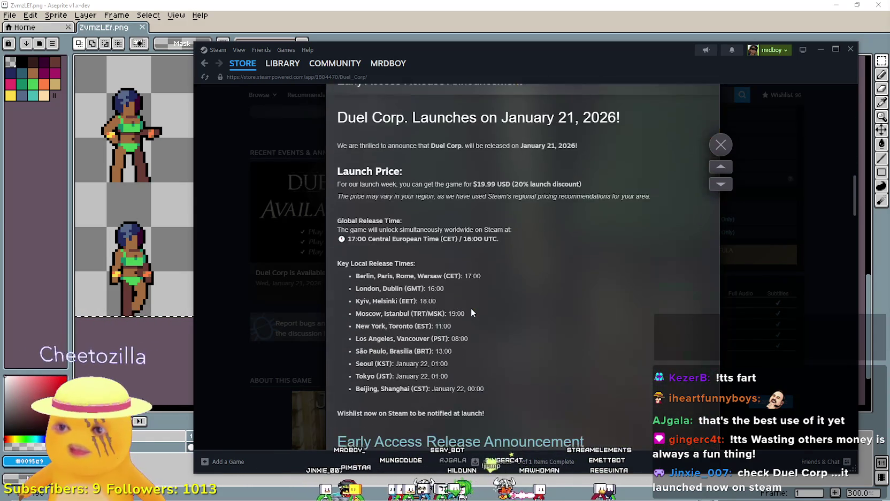
pyautogui.scroll(-15, 470, 311)
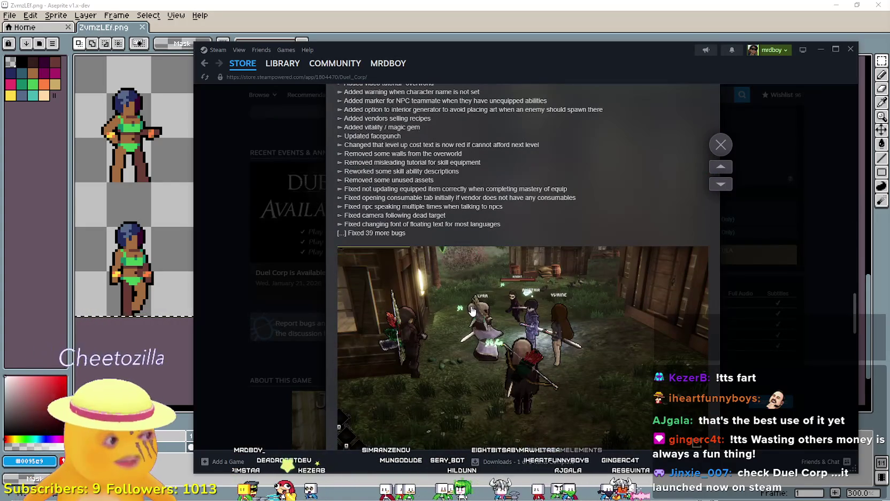
pyautogui.scroll(-2, 473, 309)
pyautogui.scroll(3, 473, 308)
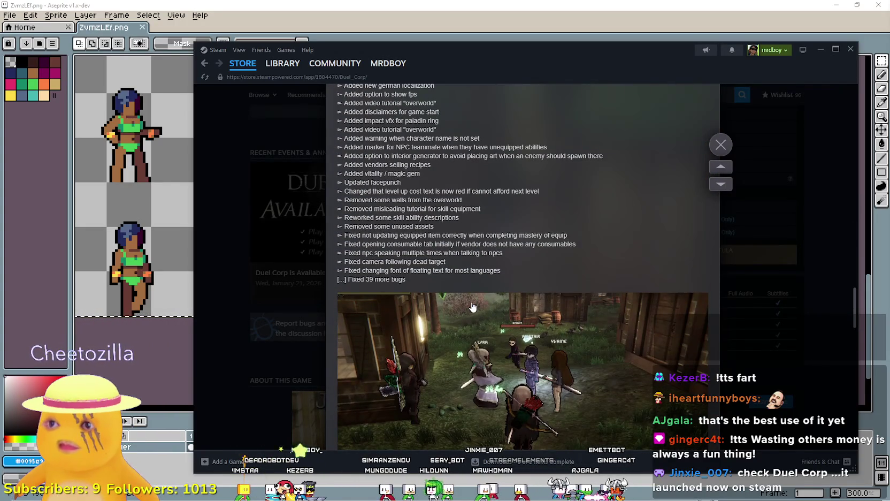
pyautogui.scroll(5, 473, 307)
pyautogui.scroll(-8, 468, 298)
pyautogui.scroll(6, 467, 298)
pyautogui.scroll(2, 458, 297)
pyautogui.scroll(-5, 477, 330)
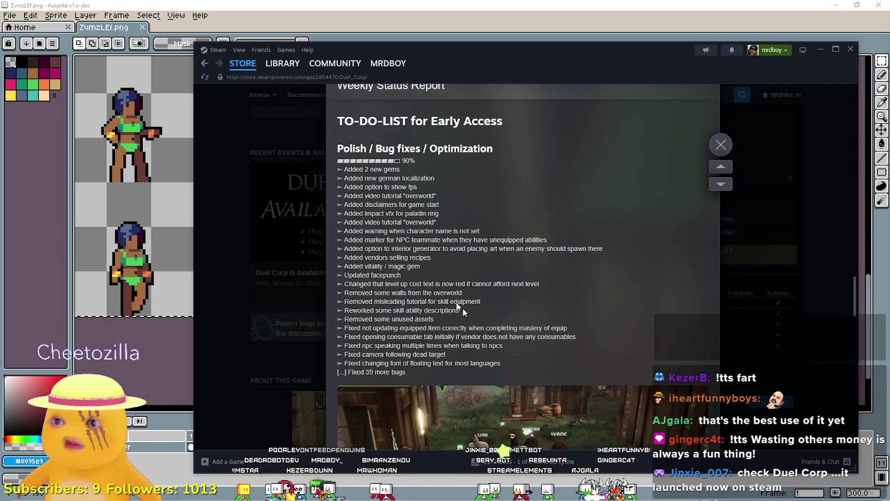
# Step: Highlight lines of the patch-notes list, then close the announcement viewer
pyautogui.moveTo(392, 178)
pyautogui.mouseDown()
pyautogui.moveTo(463, 181)
pyautogui.moveTo(466, 211)
pyautogui.moveTo(484, 167)
pyautogui.moveTo(487, 201)
pyautogui.moveTo(614, 288)
pyautogui.moveTo(638, 359)
pyautogui.moveTo(640, 349)
pyautogui.mouseUp()
pyautogui.scroll(-3, 640, 350)
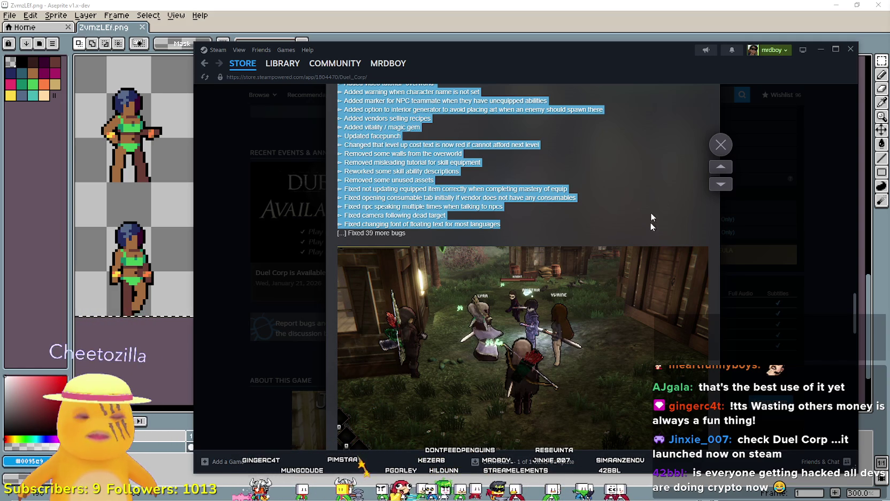
pyautogui.click(754, 146)
pyautogui.scroll(10, 608, 266)
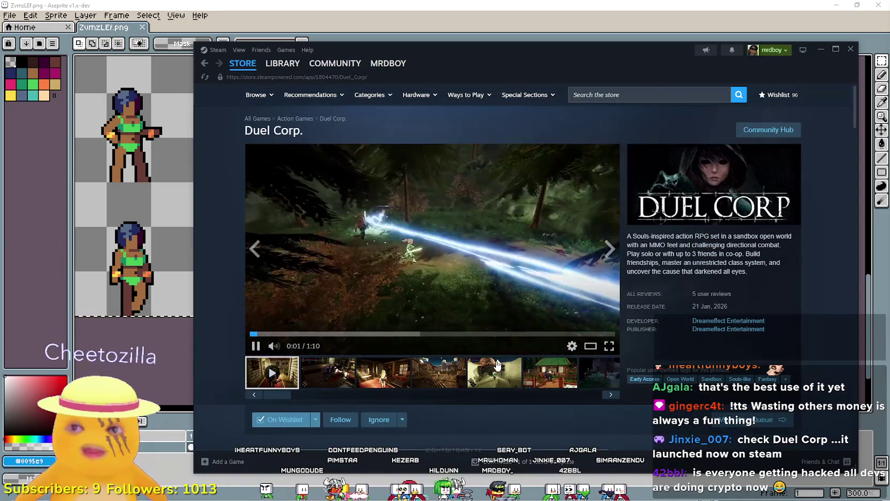
# Step: View the fifth screenshot, open the Community Hub, then switch to the browser's X profile
pyautogui.click(507, 379)
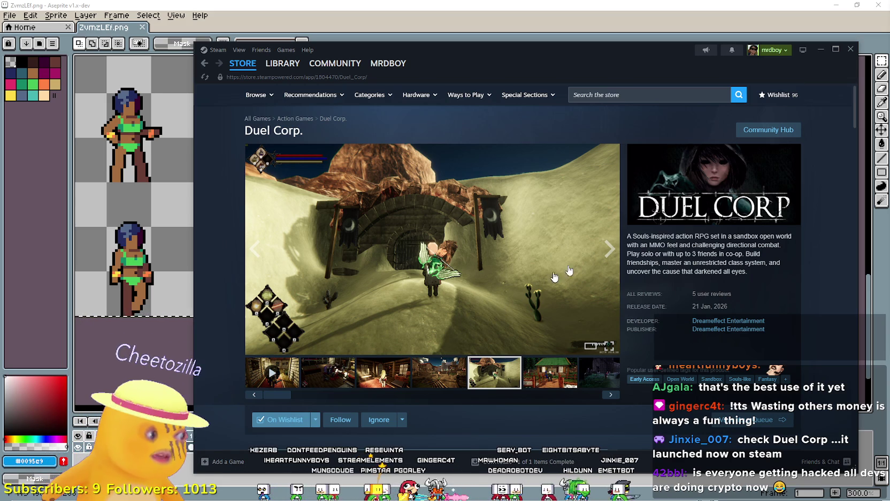
pyautogui.click(760, 130)
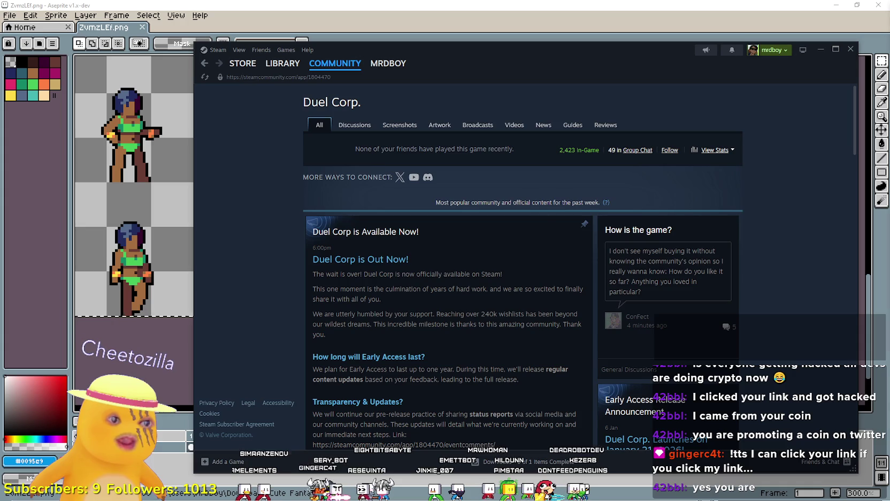
pyautogui.hotkey('alt', 'Tab')
pyautogui.scroll(-1, 521, 227)
# Step: Scroll down through the X profile's timeline posts
pyautogui.scroll(-3, 641, 276)
pyautogui.scroll(-5, 642, 281)
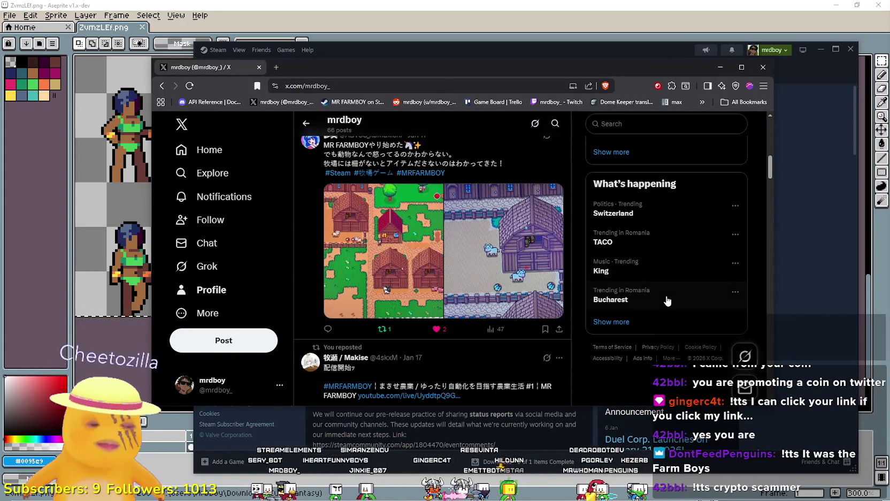
pyautogui.scroll(-5, 667, 300)
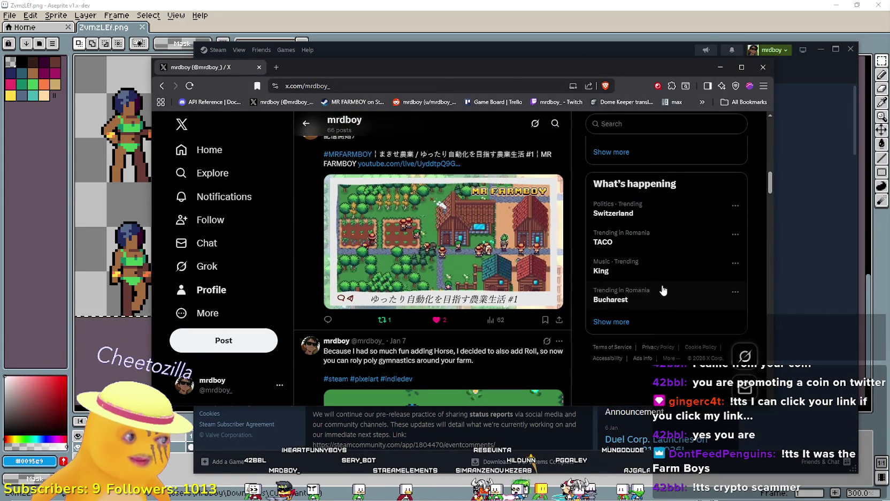
pyautogui.scroll(-3, 643, 292)
pyautogui.scroll(6, 635, 284)
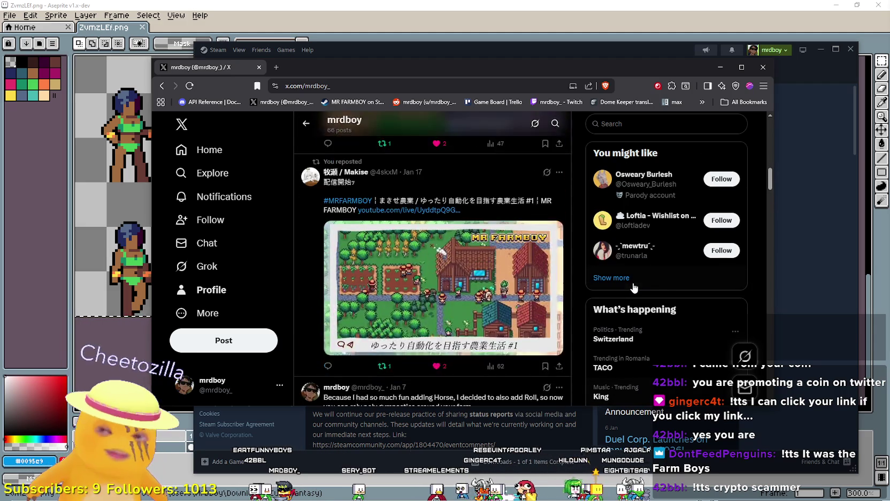
pyautogui.scroll(5, 633, 288)
pyautogui.scroll(-4, 632, 288)
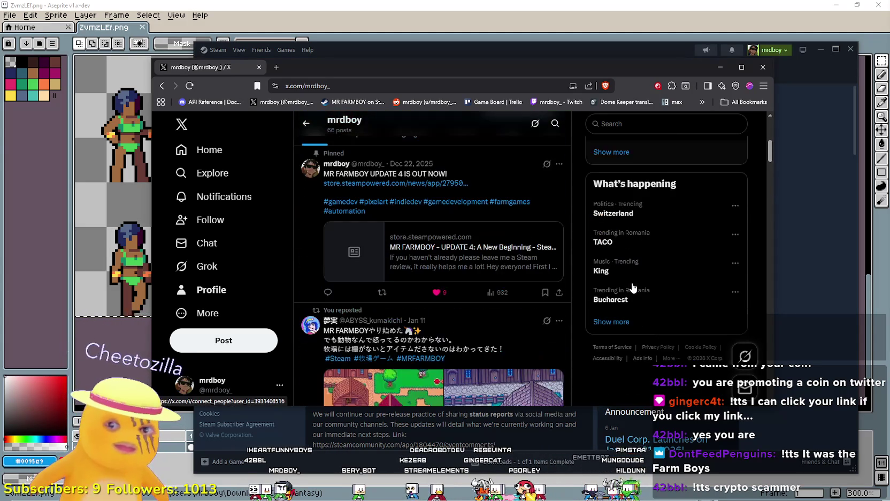
pyautogui.scroll(-10, 633, 288)
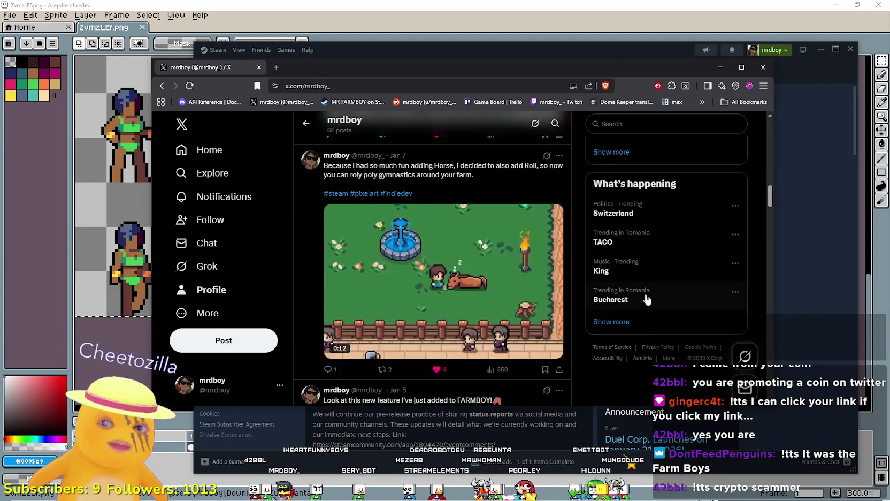
pyautogui.scroll(-8, 649, 301)
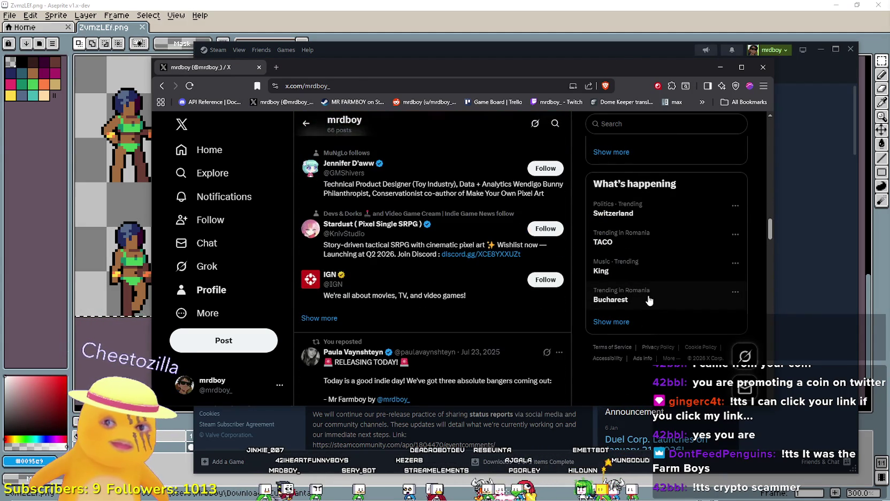
pyautogui.scroll(12, 649, 301)
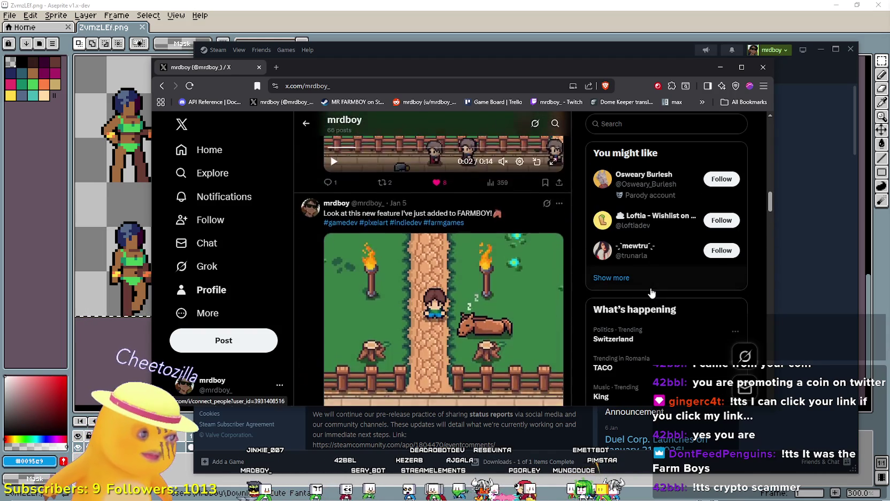
pyautogui.scroll(10, 650, 292)
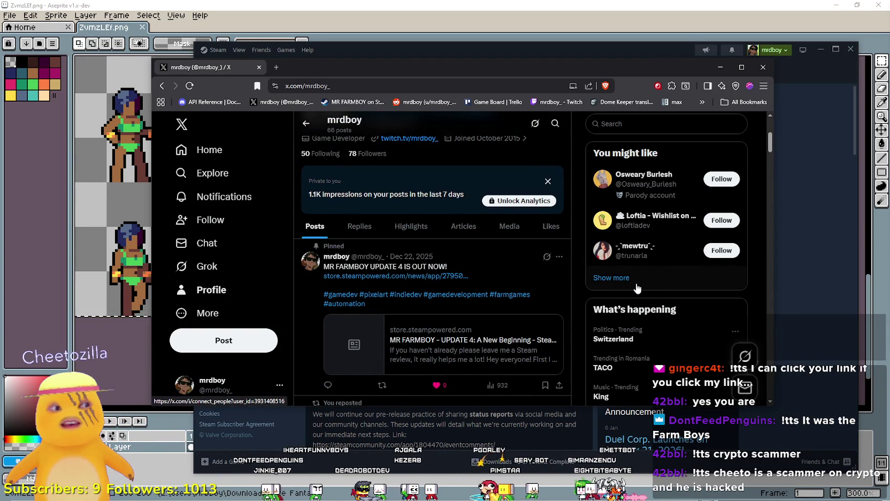
pyautogui.scroll(3, 637, 278)
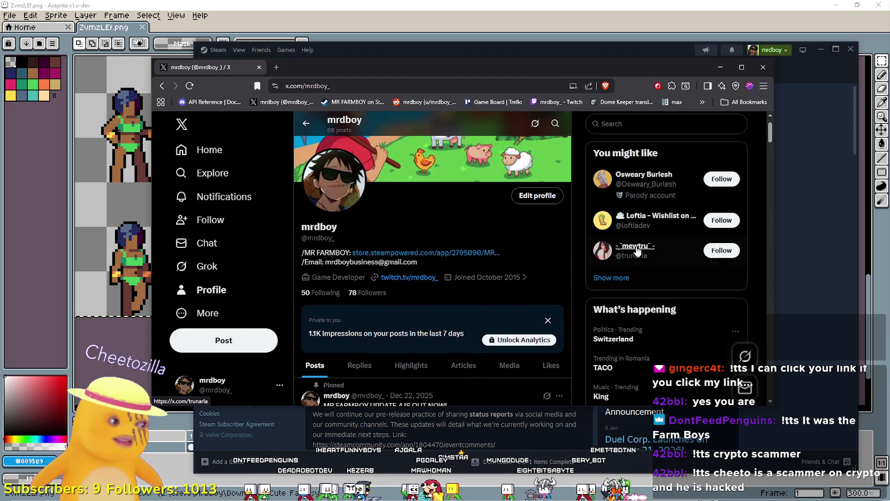
pyautogui.moveTo(637, 249)
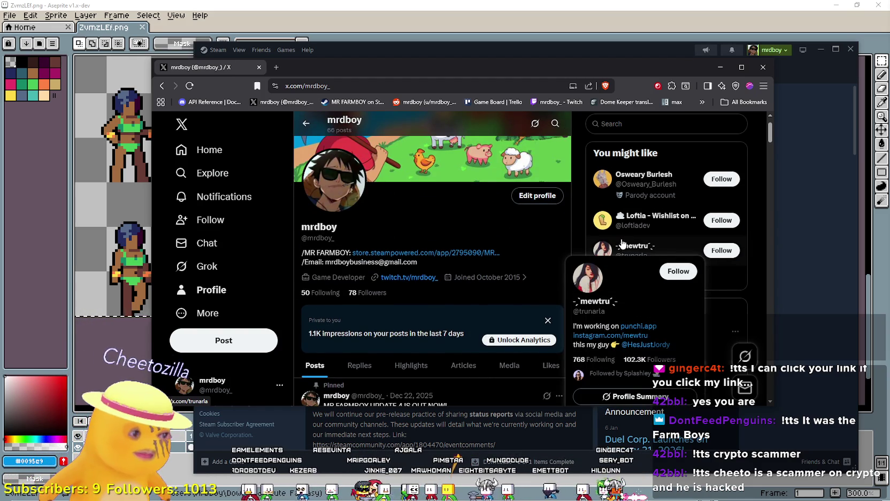
pyautogui.scroll(2, 622, 244)
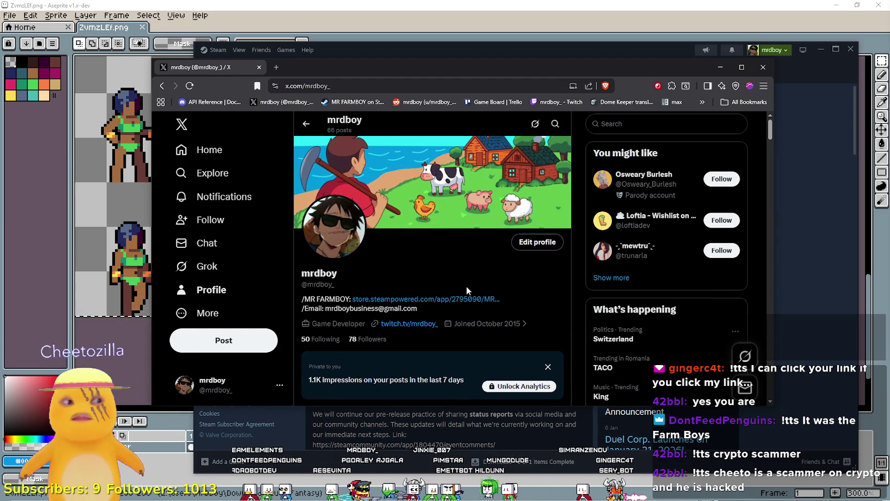
# Step: Scroll further down to the post about adding Horse and Roll to the farm game
pyautogui.scroll(-10, 466, 285)
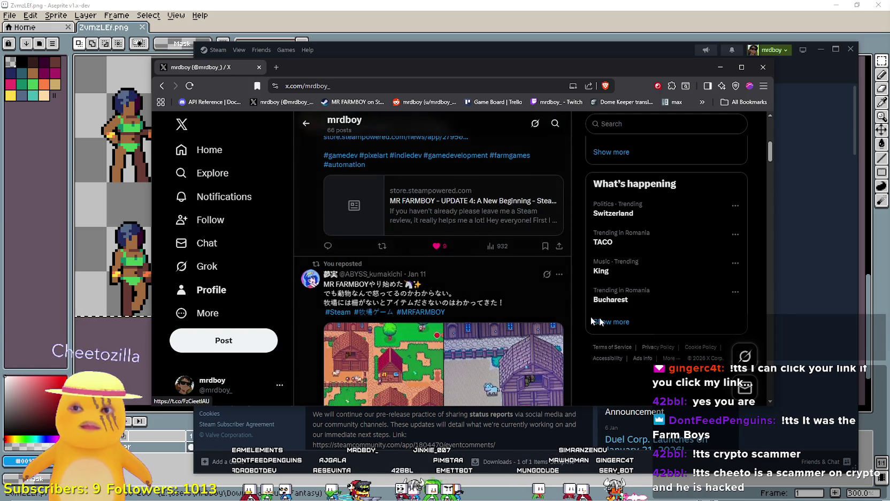
pyautogui.scroll(-3, 603, 318)
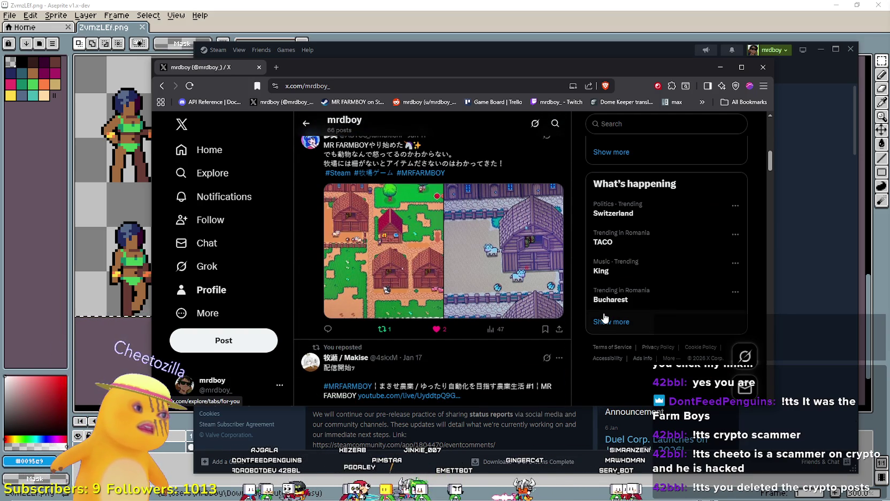
pyautogui.scroll(-8, 603, 318)
pyautogui.scroll(-5, 603, 317)
pyautogui.scroll(15, 603, 318)
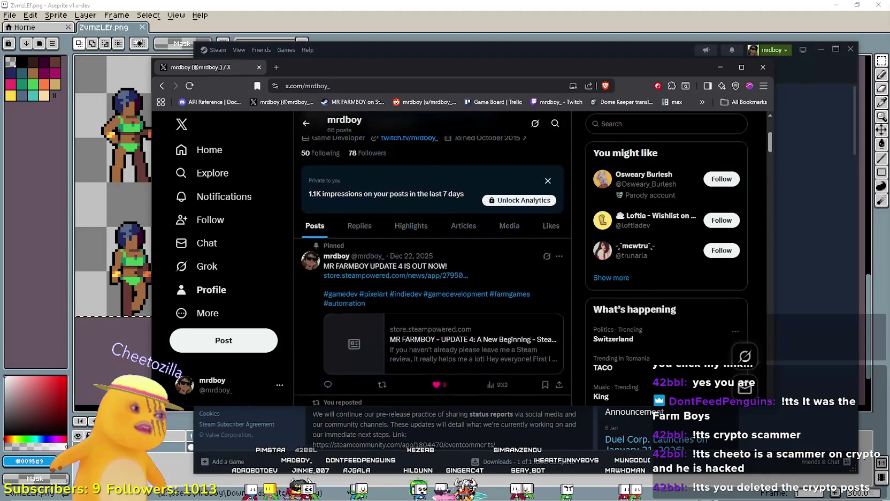
pyautogui.scroll(3, 609, 294)
pyautogui.scroll(-10, 609, 294)
pyautogui.scroll(-5, 609, 294)
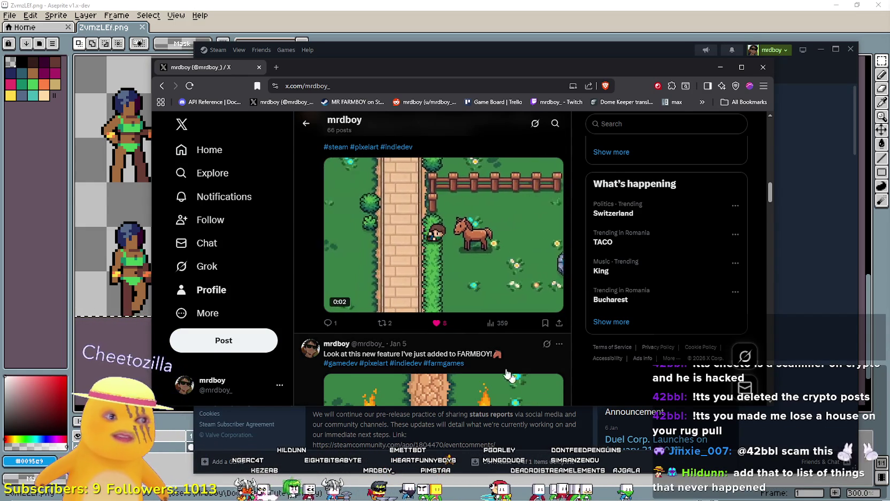
pyautogui.scroll(-10, 522, 385)
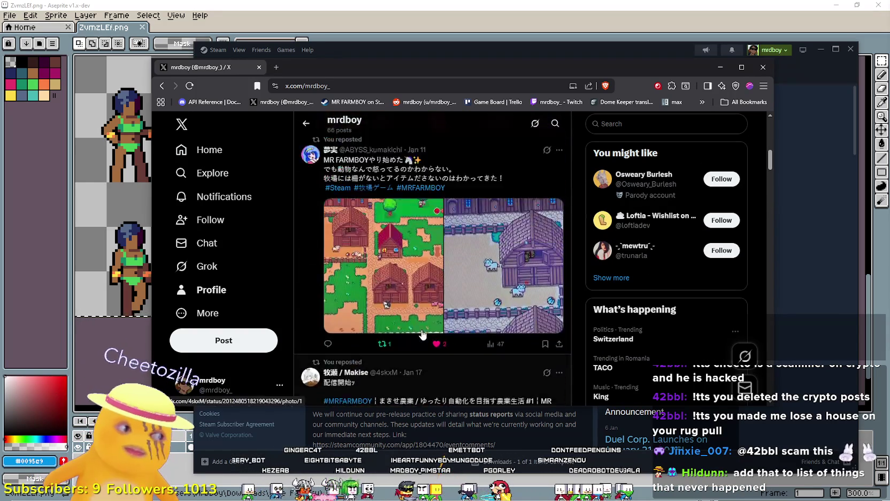
# Step: Return to the top of the profile, then move the browser aside and close the X page
pyautogui.click(212, 290)
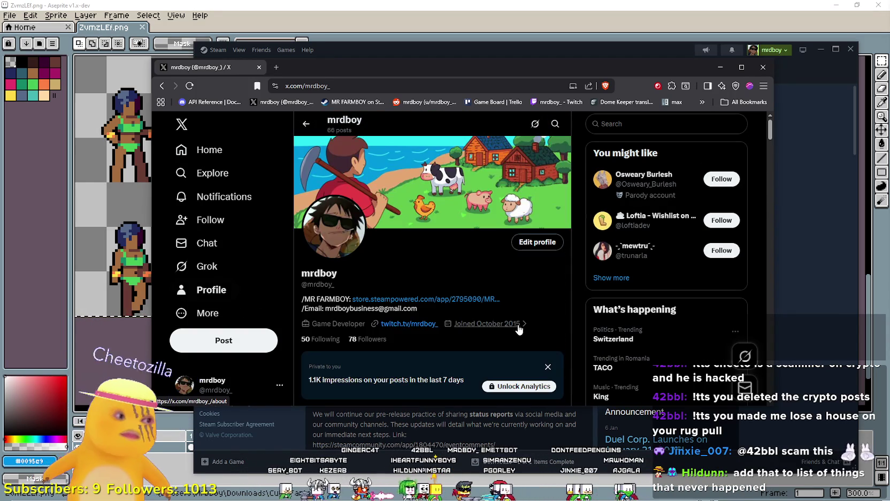
pyautogui.scroll(-3, 512, 327)
pyautogui.scroll(-8, 565, 346)
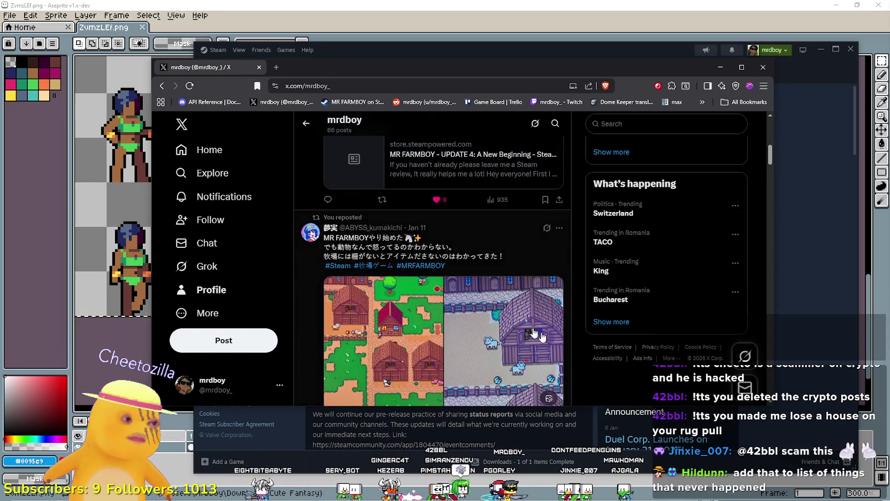
pyautogui.scroll(2, 537, 327)
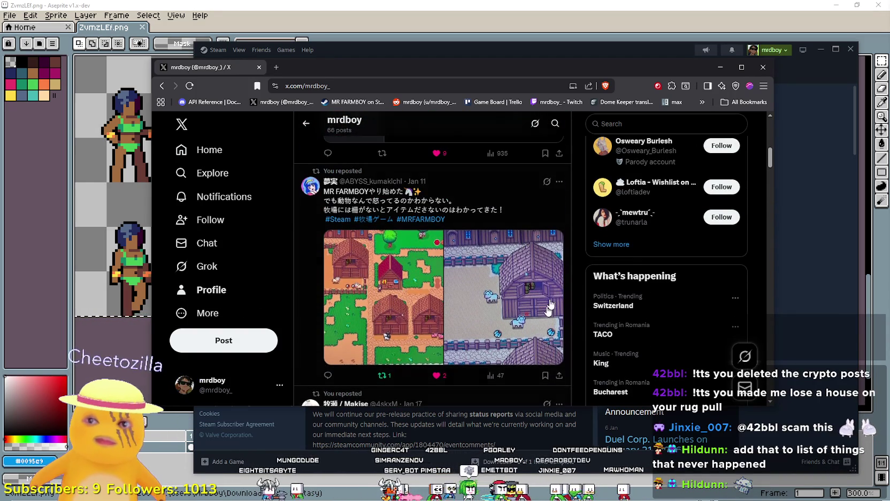
pyautogui.scroll(-5, 539, 291)
pyautogui.scroll(-2, 539, 291)
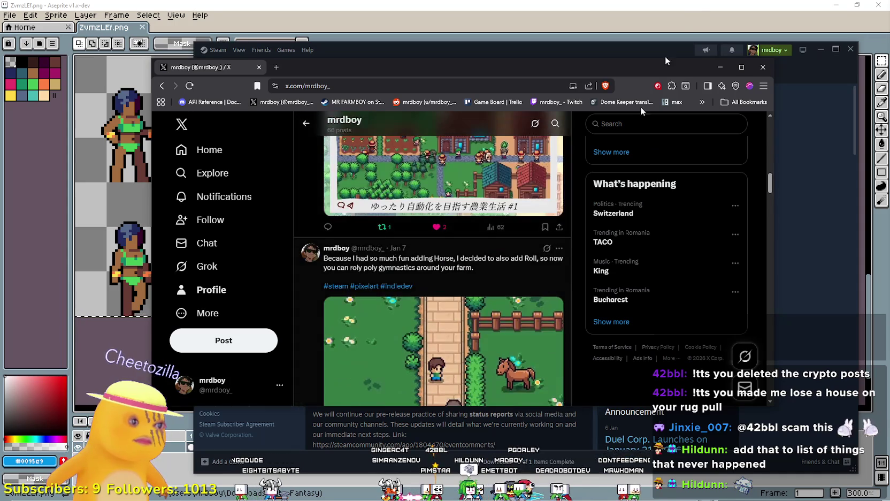
pyautogui.moveTo(309, 75)
pyautogui.mouseDown()
pyautogui.moveTo(415, 82)
pyautogui.moveTo(380, 86)
pyautogui.mouseUp()
pyautogui.click(331, 78)
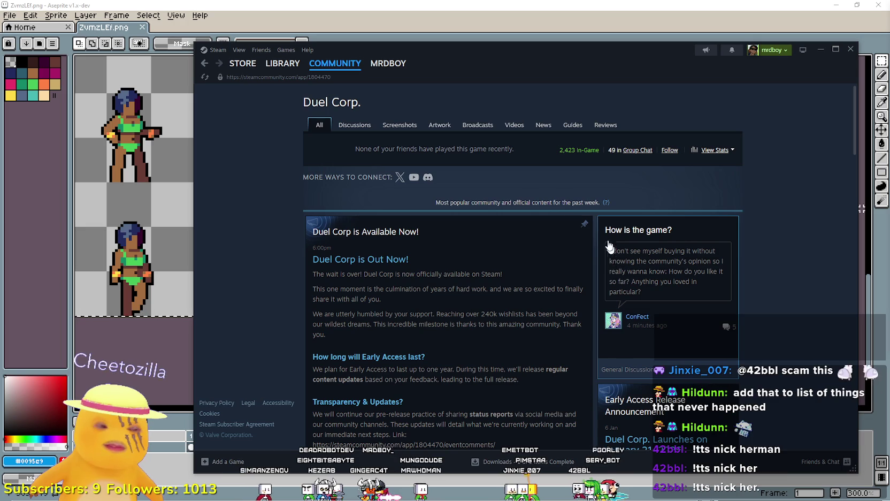
# Step: Bring up the Duel Corp store page from Steam's STORE navigation
pyautogui.moveTo(606, 206)
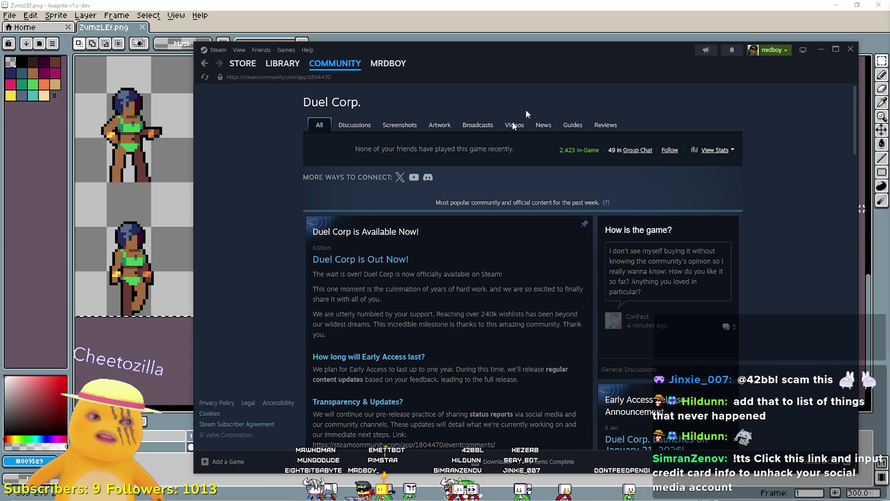
pyautogui.moveTo(280, 64)
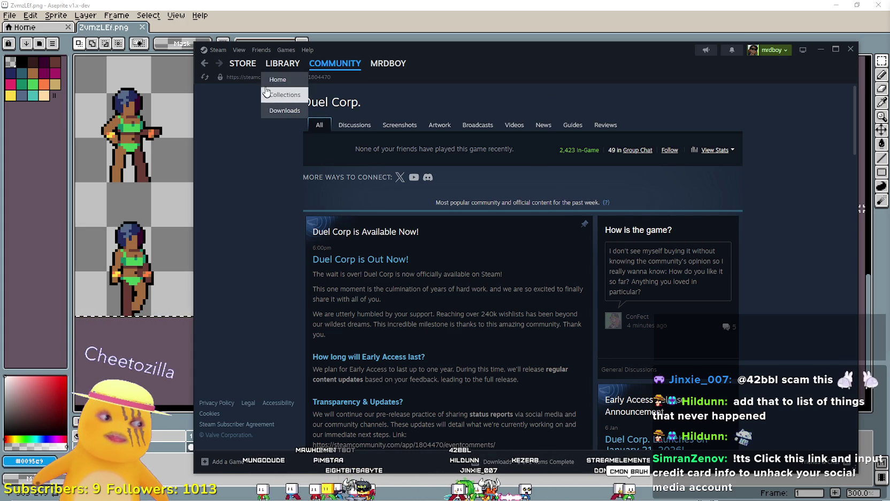
pyautogui.click(244, 67)
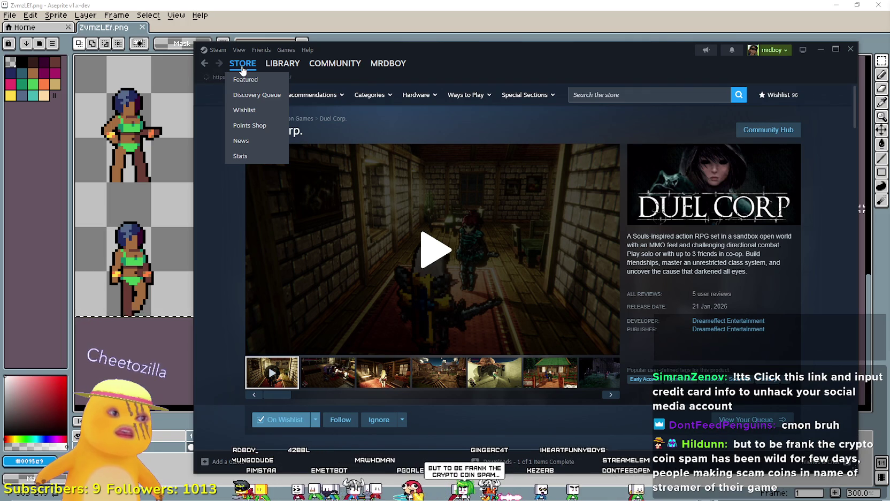
# Step: Go to the Steam store front page and scroll past Discounts & Events and the Steam Deck banner
pyautogui.click(242, 69)
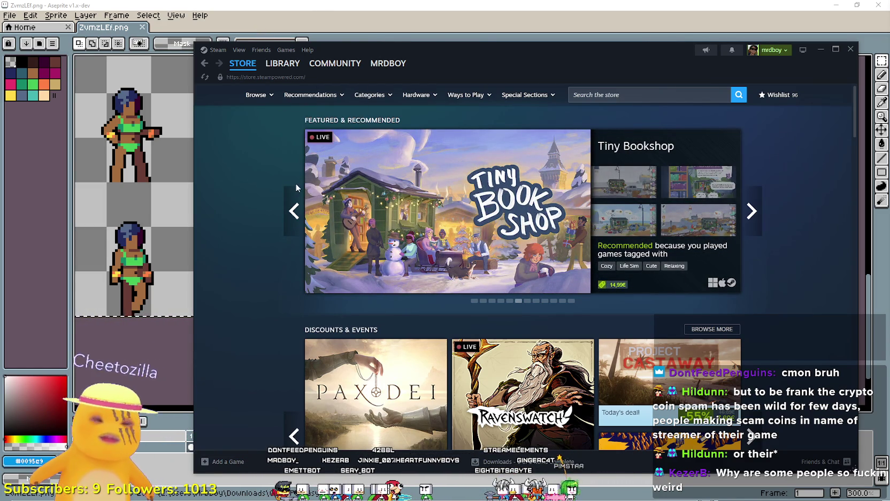
pyautogui.scroll(-2, 349, 252)
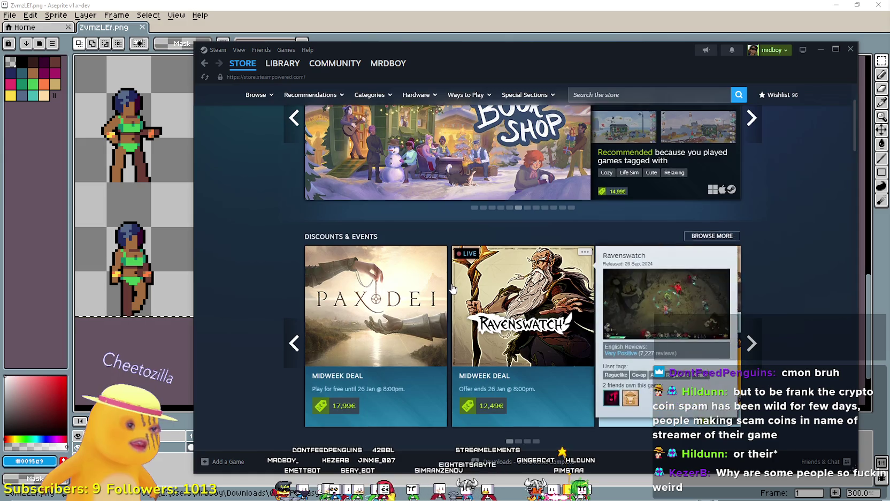
pyautogui.scroll(-4, 450, 292)
pyautogui.scroll(-6, 450, 289)
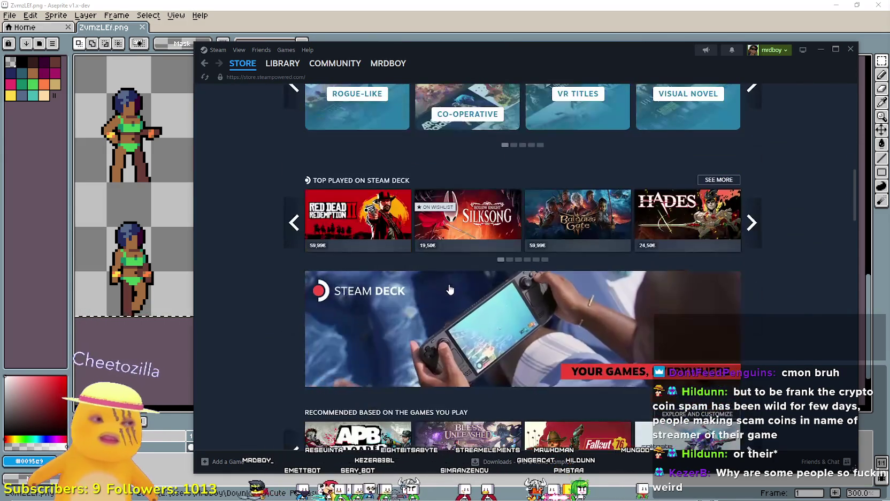
pyautogui.scroll(-9, 451, 287)
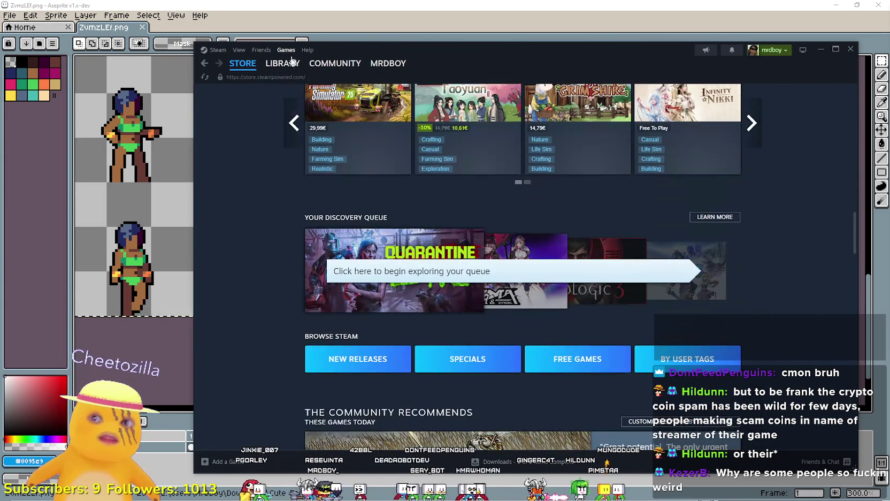
pyautogui.click(287, 63)
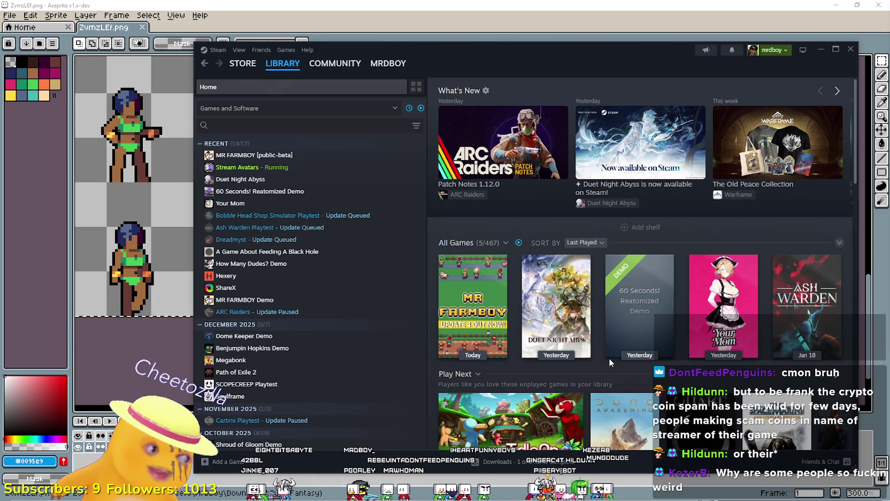
# Step: Browse the library's recent games and All Games shelf, then minimize Steam to reveal Aseprite
pyautogui.moveTo(582, 336)
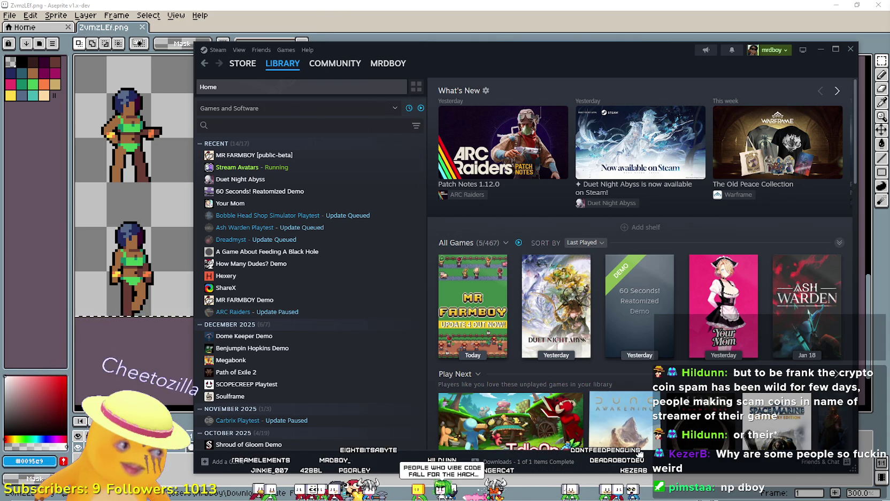
pyautogui.moveTo(640, 454)
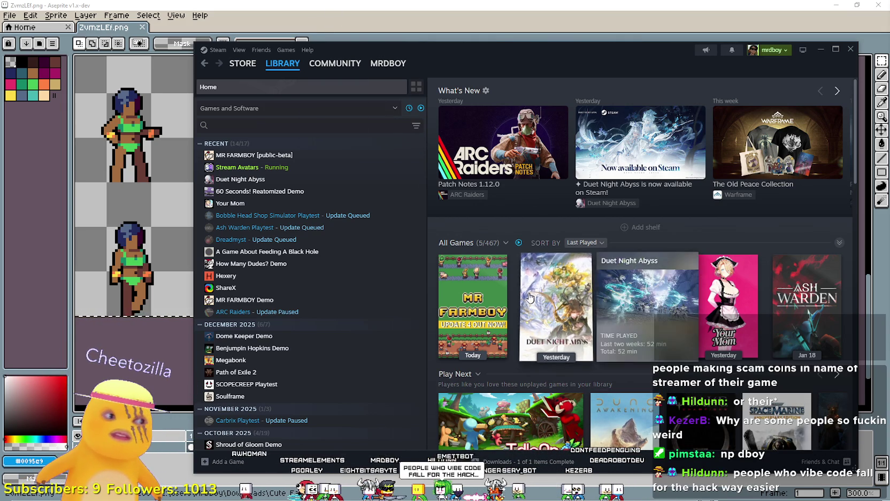
pyautogui.moveTo(561, 346)
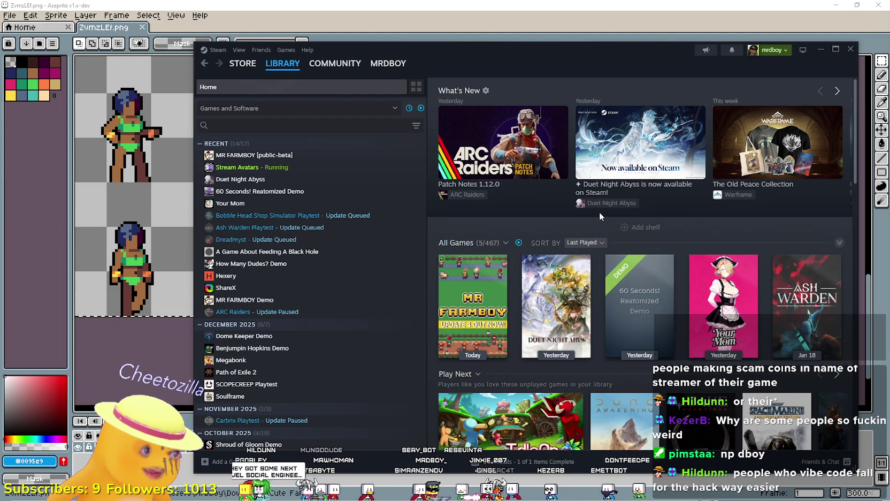
pyautogui.moveTo(568, 175)
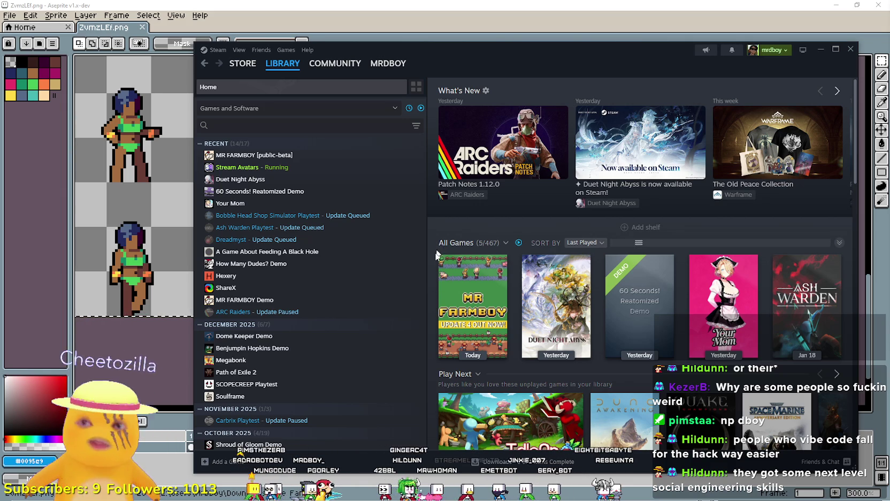
pyautogui.click(880, 142)
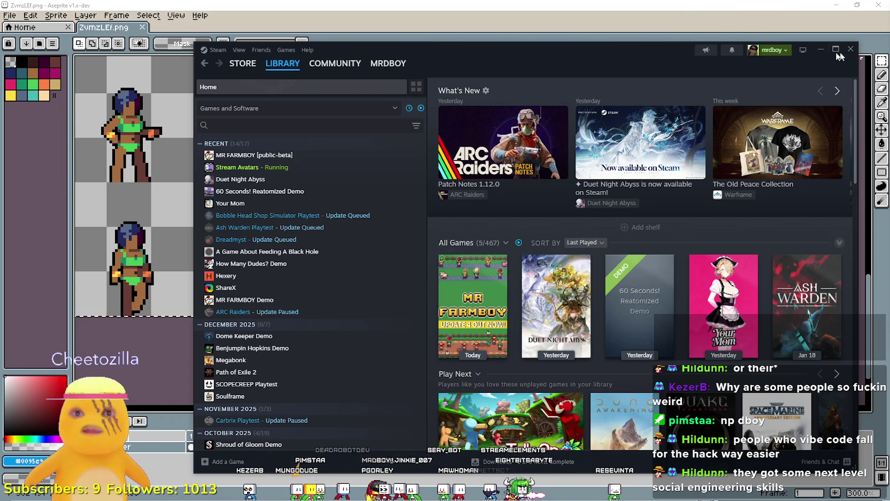
pyautogui.click(820, 50)
# Step: Pan and zoom around the ZvmzLEf.png sprite sheet, select all, then minimize Aseprite
pyautogui.scroll(-2, 459, 240)
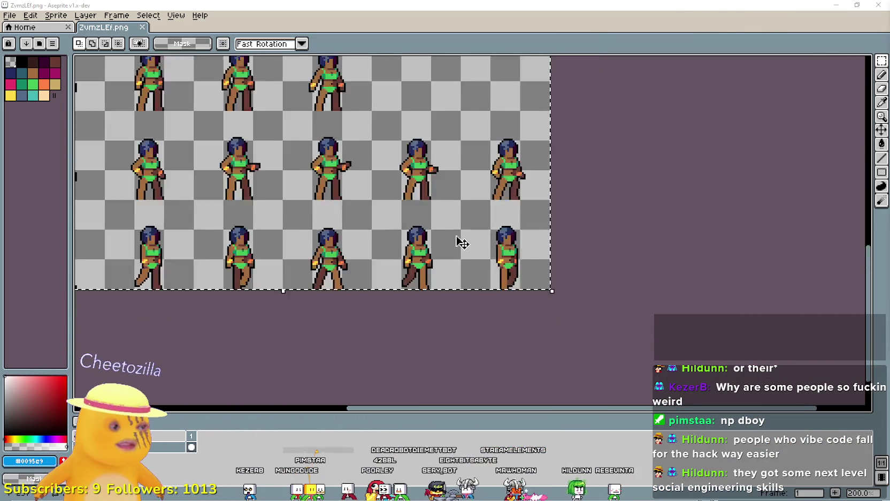
pyautogui.moveTo(380, 191)
pyautogui.mouseDown()
pyautogui.moveTo(433, 300)
pyautogui.moveTo(468, 244)
pyautogui.mouseUp()
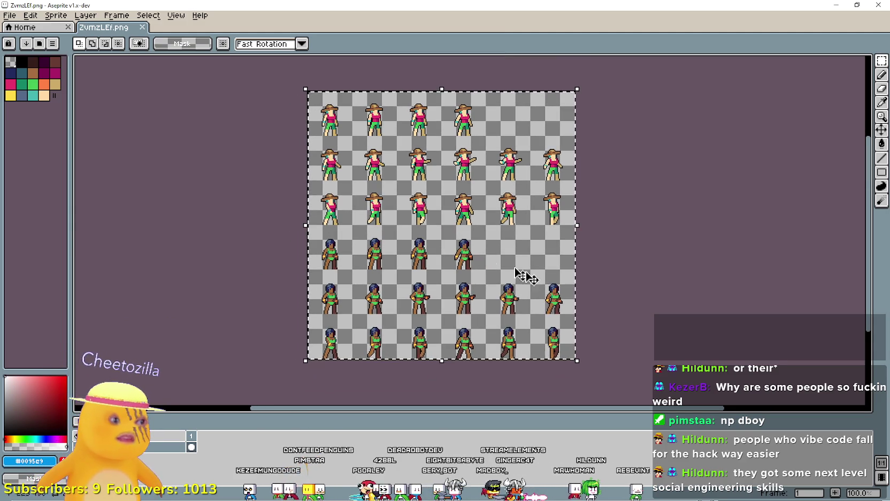
pyautogui.moveTo(568, 269)
pyautogui.mouseDown()
pyautogui.moveTo(579, 300)
pyautogui.moveTo(546, 279)
pyautogui.mouseUp()
pyautogui.scroll(1, 449, 177)
pyautogui.scroll(-1, 449, 177)
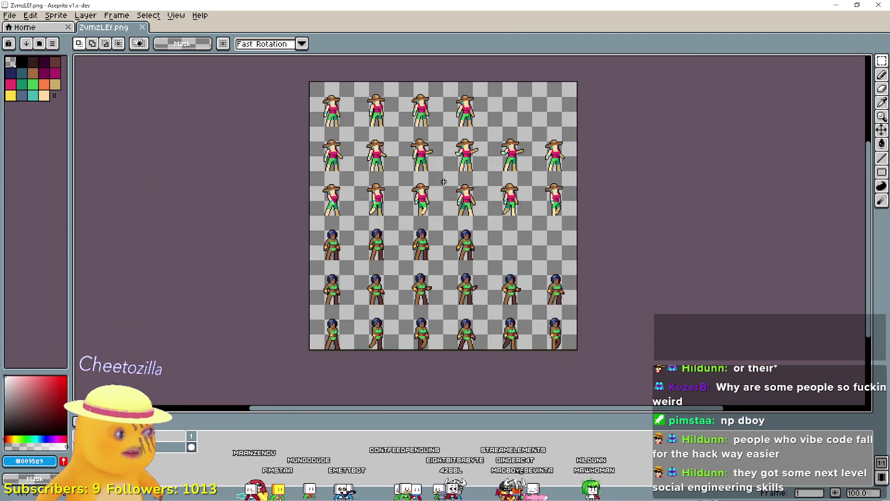
pyautogui.scroll(1, 525, 209)
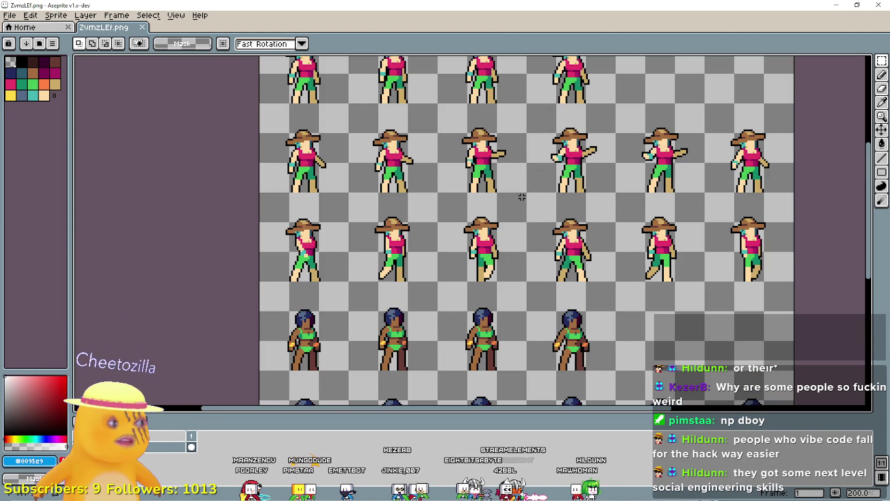
pyautogui.scroll(-1, 549, 260)
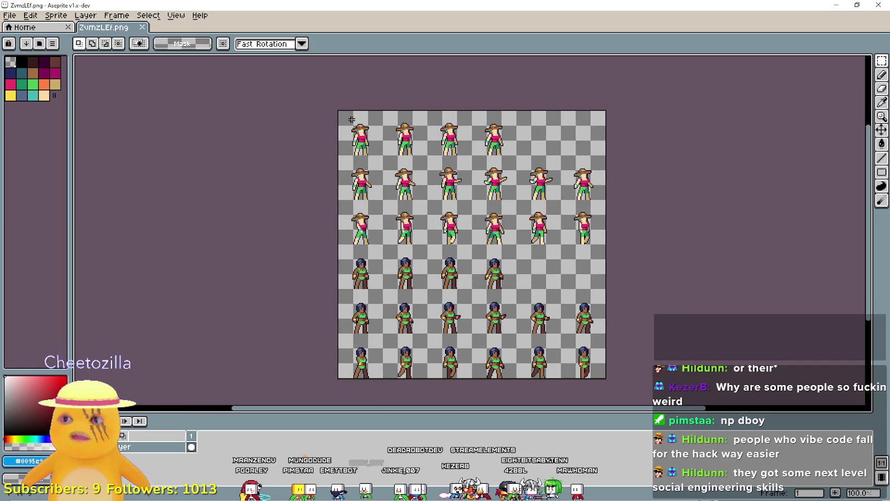
pyautogui.hotkey('ctrl', 'a')
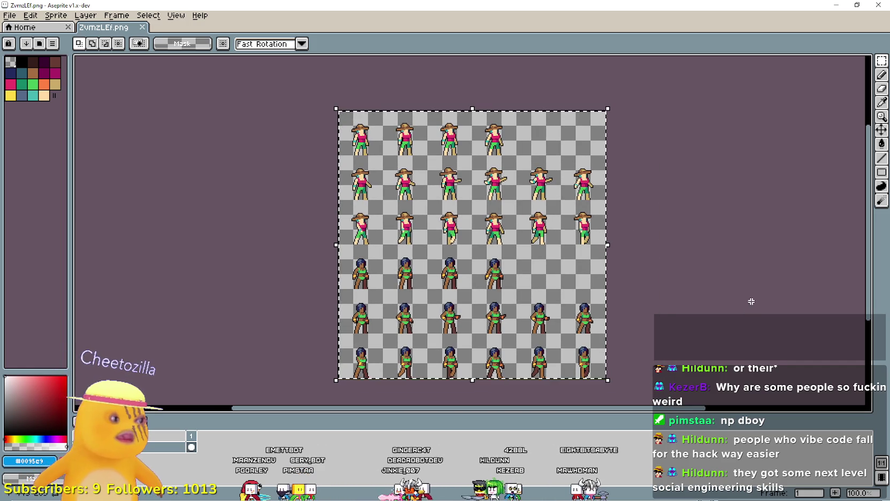
pyautogui.moveTo(747, 298)
pyautogui.mouseDown()
pyautogui.moveTo(648, 228)
pyautogui.moveTo(584, 241)
pyautogui.mouseUp()
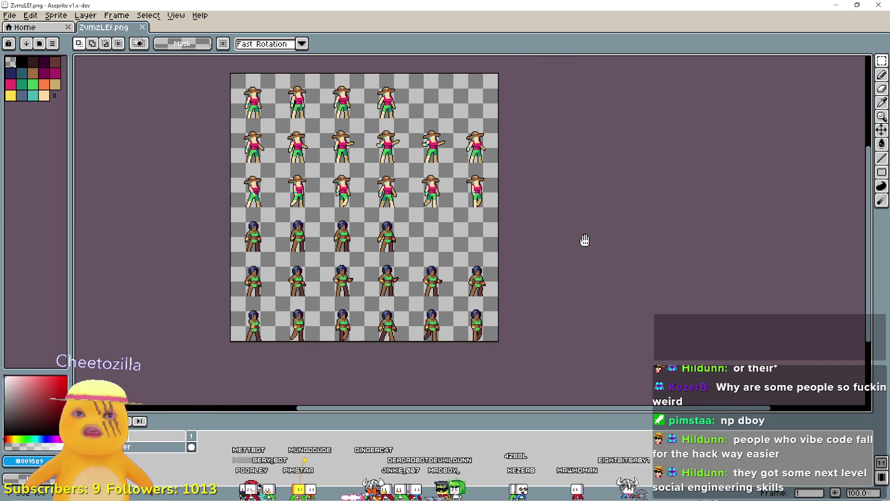
pyautogui.click(832, 4)
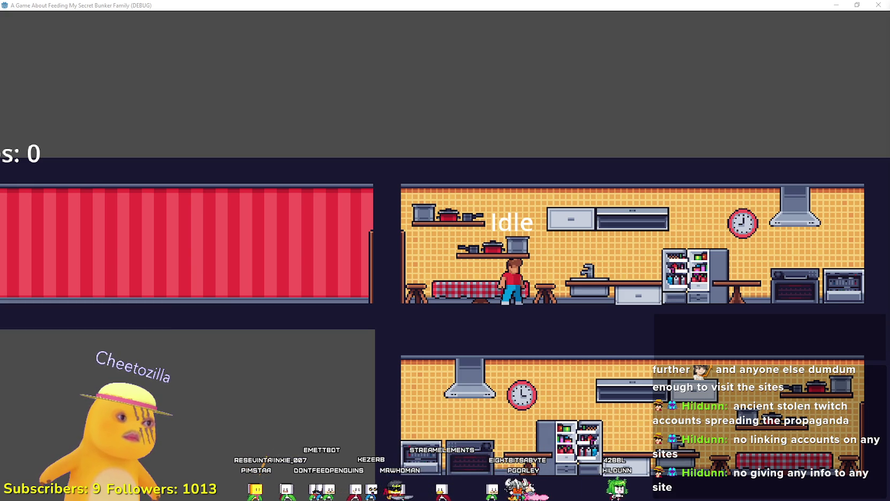
# Step: Walk and jump the character from the red room into the kitchen and back to test its animations
pyautogui.press('Left')
pyautogui.press('space')
pyautogui.press('space')
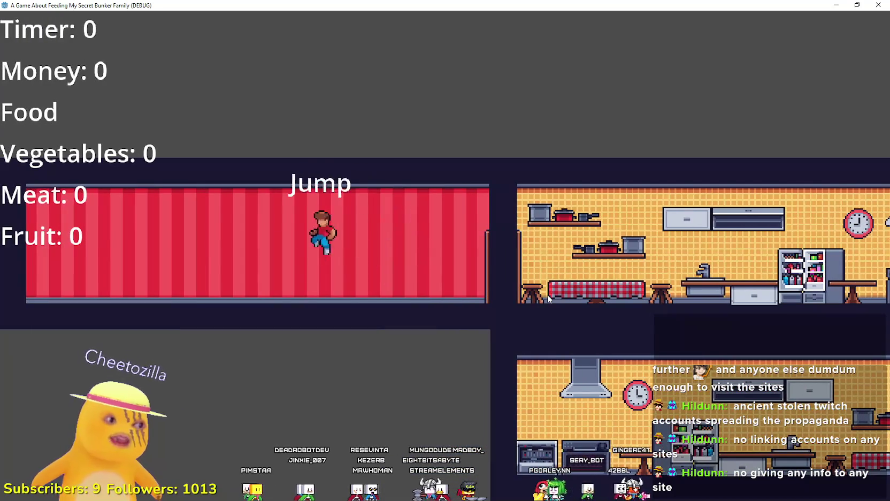
pyautogui.press('Right')
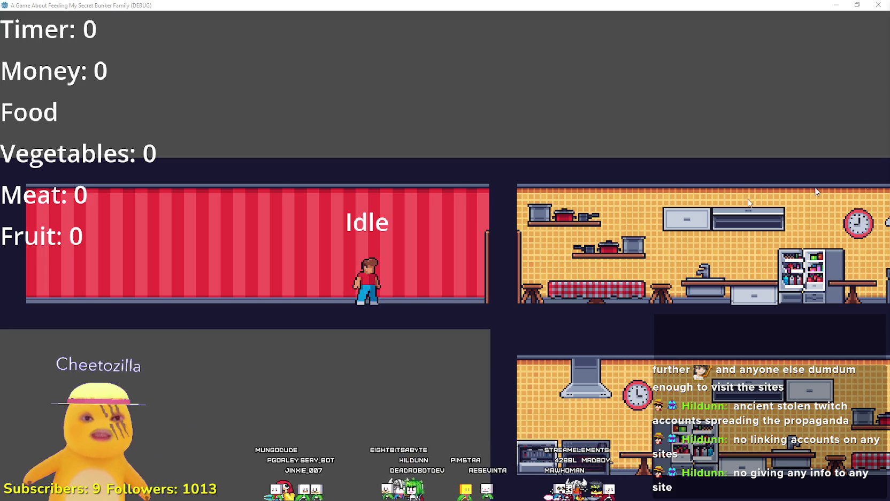
pyautogui.press('Right')
pyautogui.press('space')
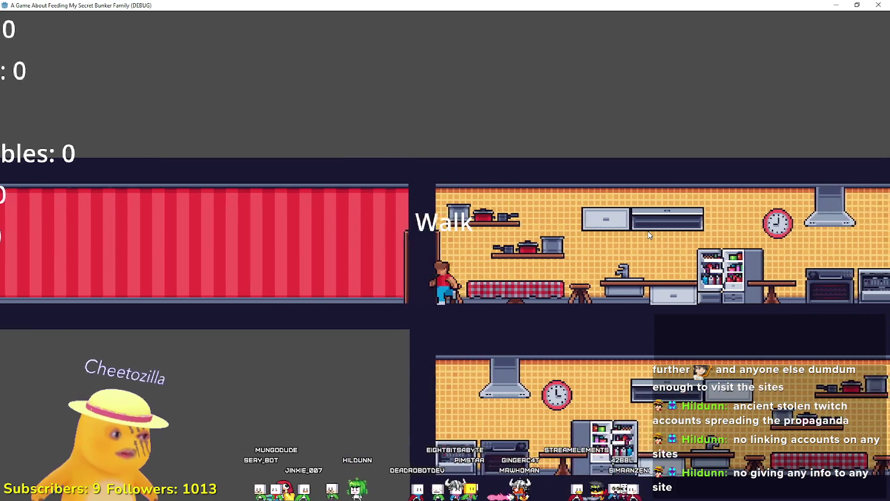
pyautogui.press('Left')
pyautogui.press('space')
pyautogui.press('space')
pyautogui.press('Right')
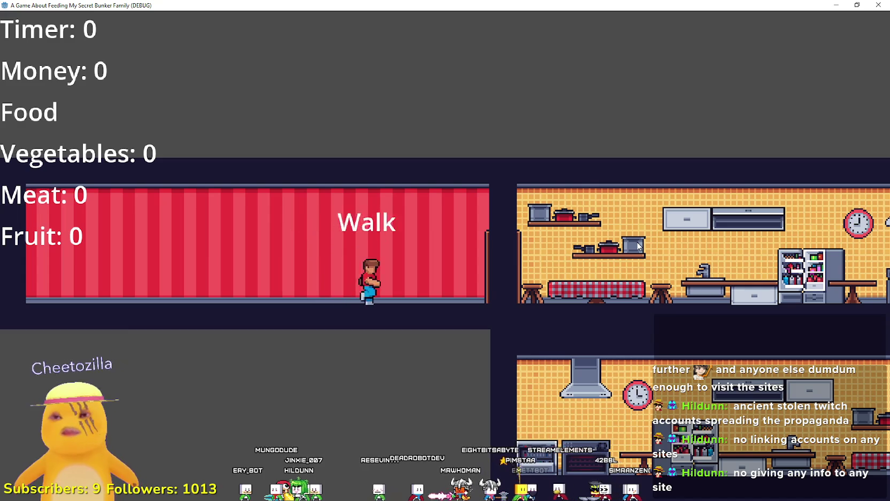
pyautogui.press('space')
pyautogui.press('space')
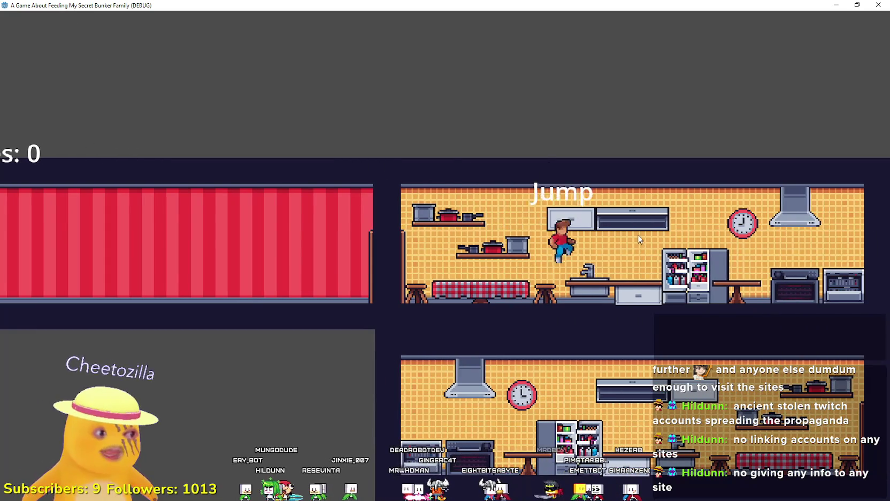
pyautogui.press('space')
pyautogui.press('Left')
pyautogui.press('space')
pyautogui.press('space')
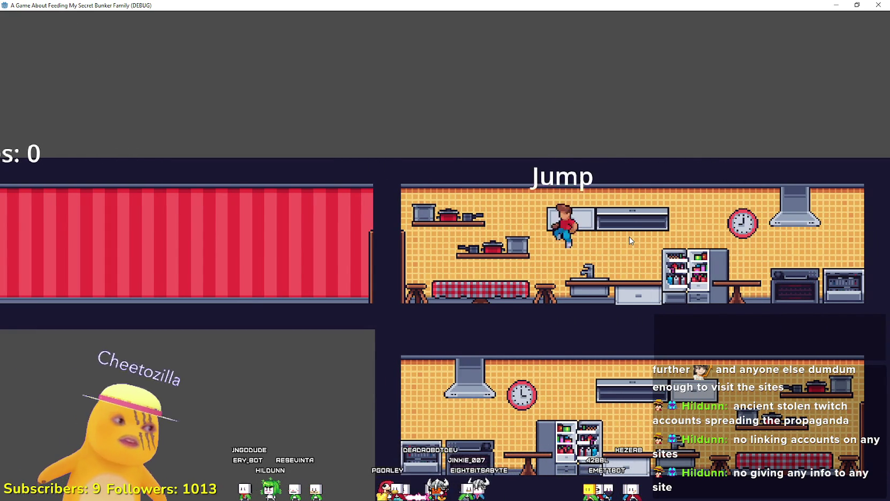
pyautogui.press('space')
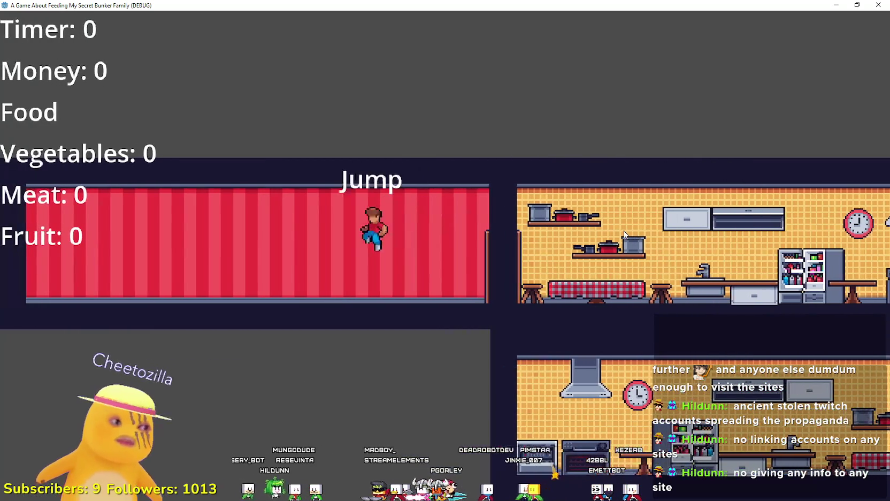
pyautogui.press('Right')
pyautogui.press('space')
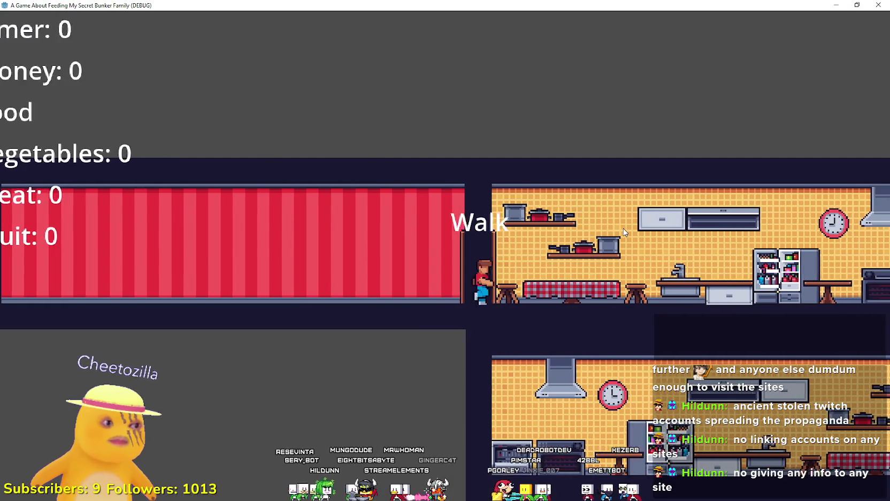
pyautogui.press('space')
# Step: Keep running the character between kitchen and red room, then restore the game to a window
pyautogui.press('space')
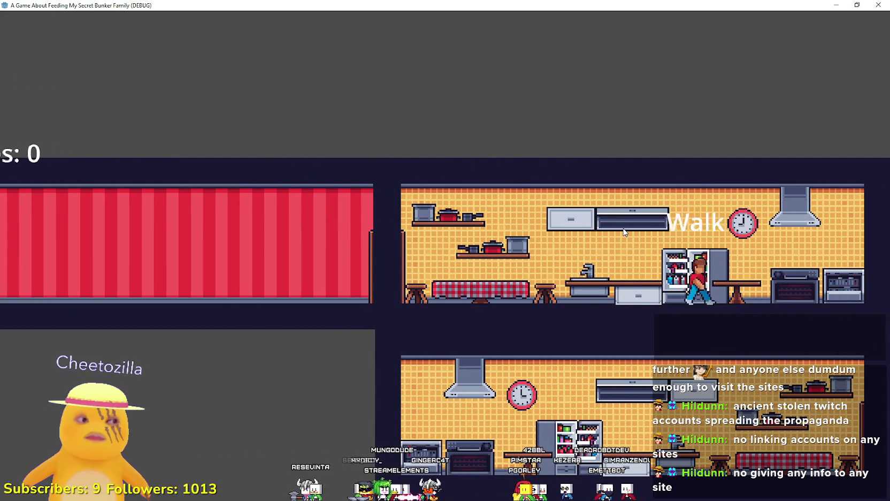
pyautogui.press('space')
pyautogui.press('Left')
pyautogui.press('Left')
pyautogui.press('Left')
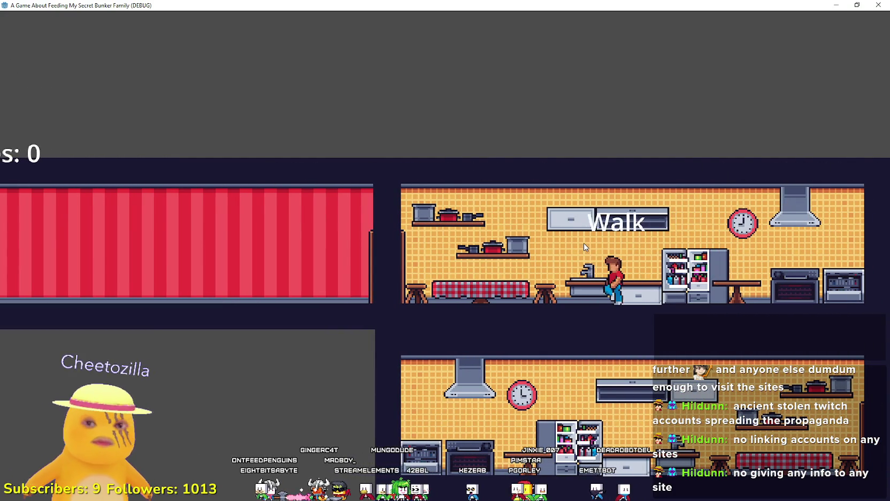
pyautogui.press('space')
pyautogui.press('space')
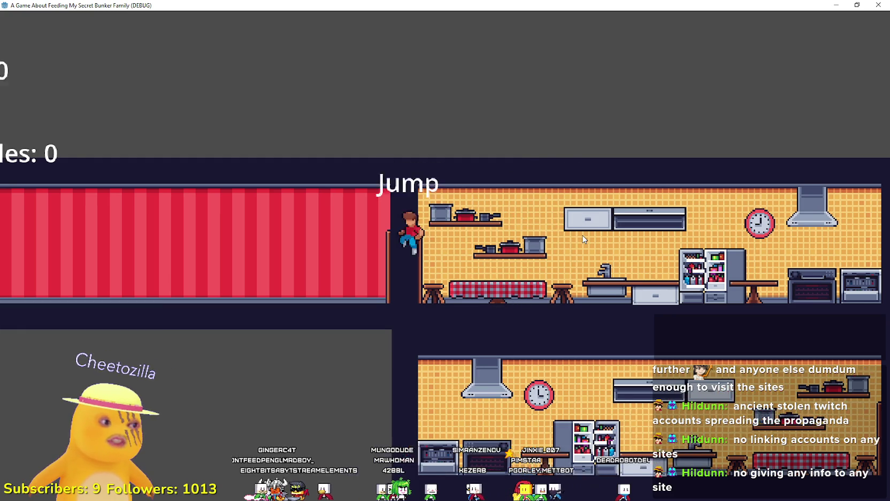
pyautogui.press('space')
pyautogui.press('Right')
pyautogui.press('space')
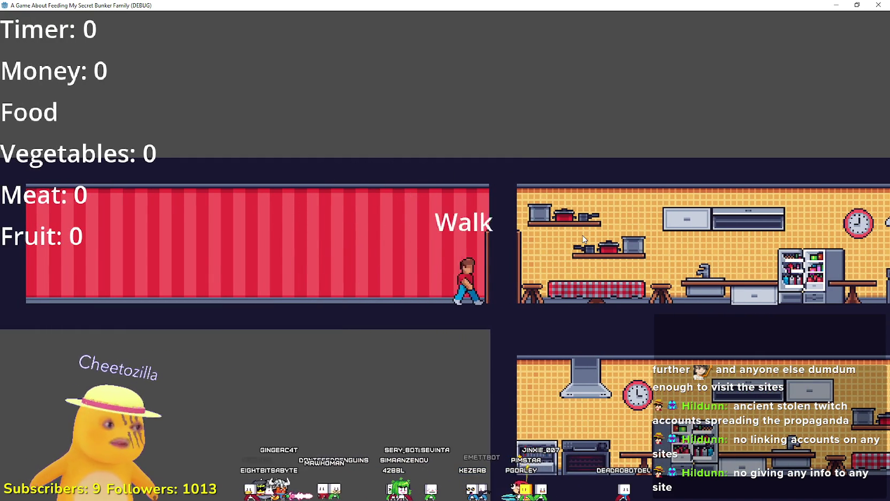
pyautogui.press('space')
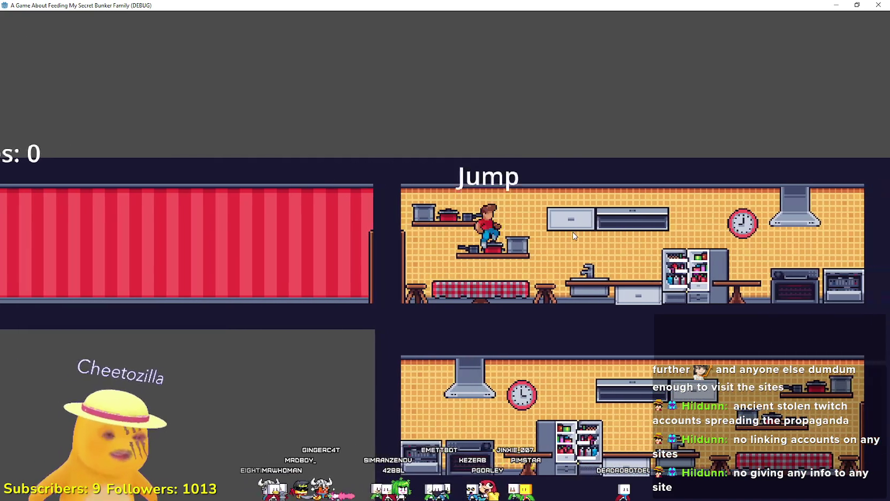
pyautogui.press('Right')
pyautogui.press('space')
pyautogui.press('space')
pyautogui.press('Left')
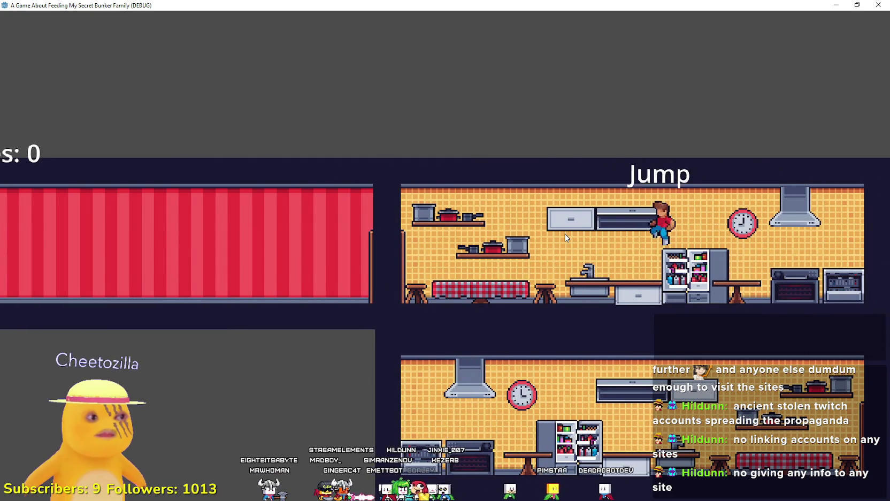
pyautogui.press('space')
pyautogui.press('Left')
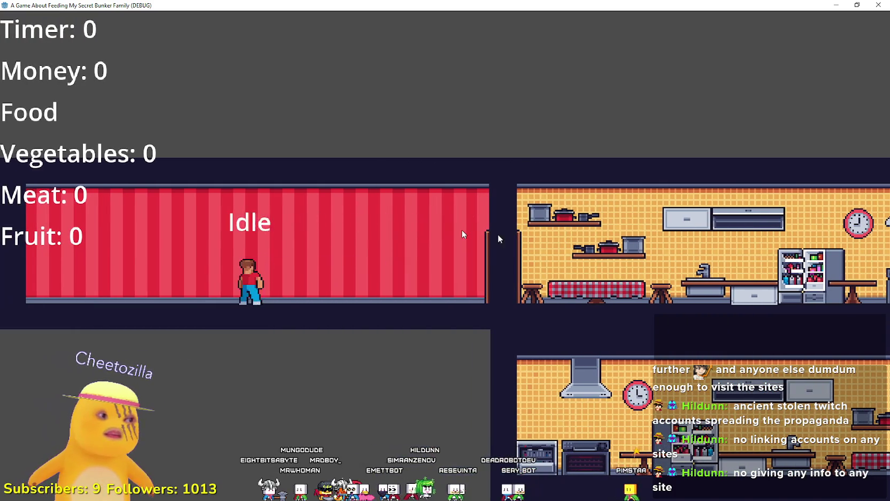
pyautogui.press('Right')
pyautogui.press('space')
pyautogui.press('Right')
pyautogui.press('space')
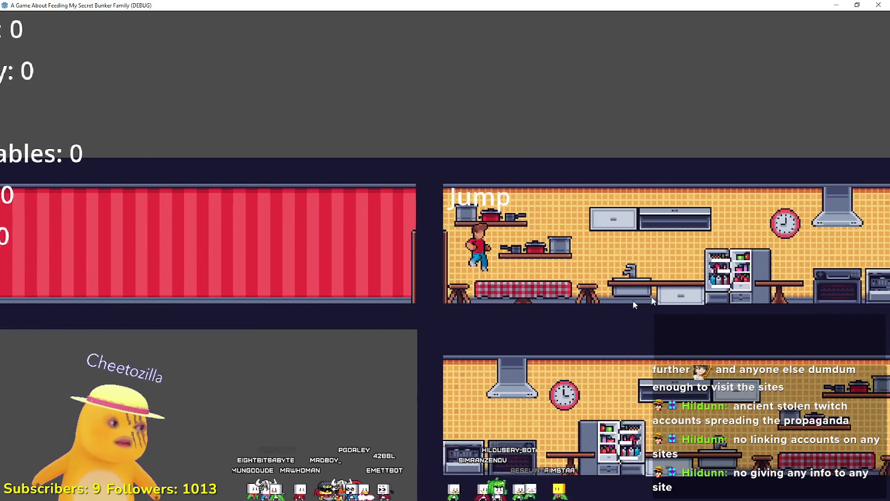
pyautogui.doubleClick(521, 6)
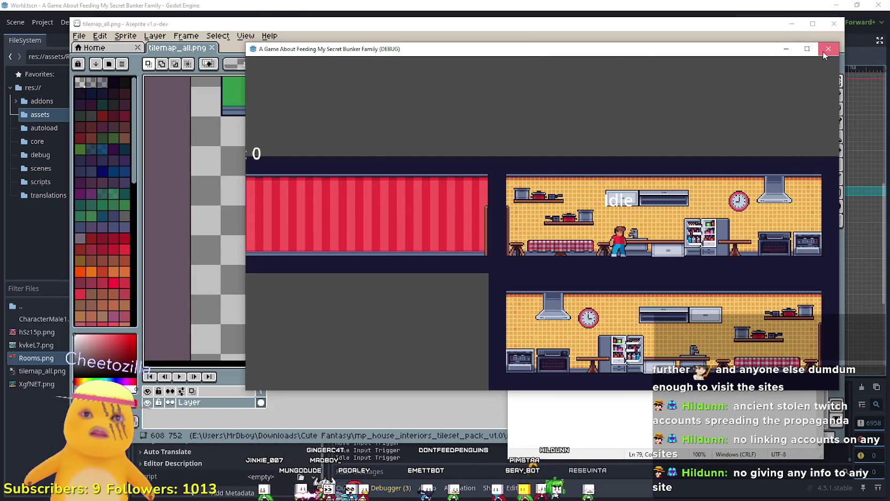
# Step: Close the running game and select CharacterMale1.png in the Godot FileSystem
pyautogui.click(828, 49)
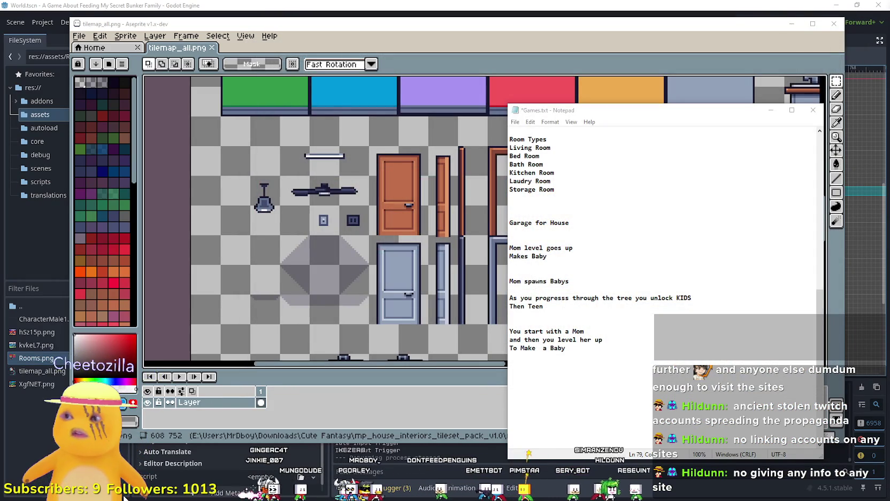
pyautogui.click(282, 13)
pyautogui.click(43, 320)
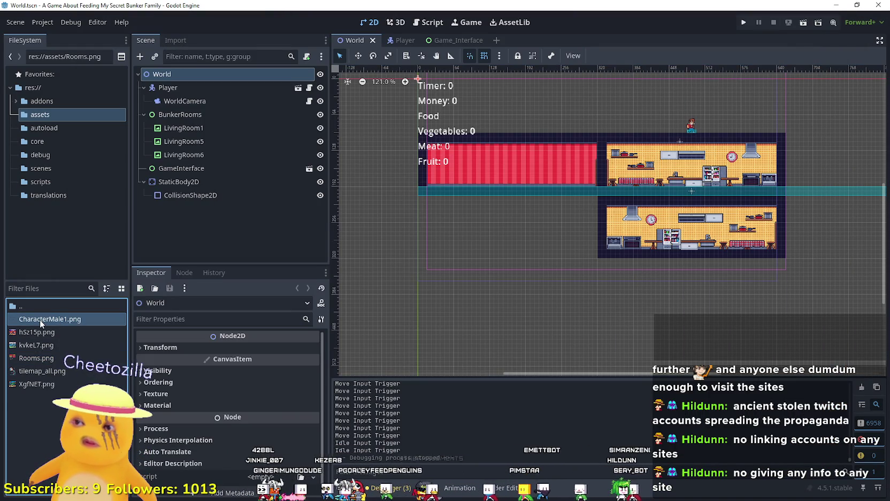
pyautogui.doubleClick(40, 319)
pyautogui.scroll(3, 206, 412)
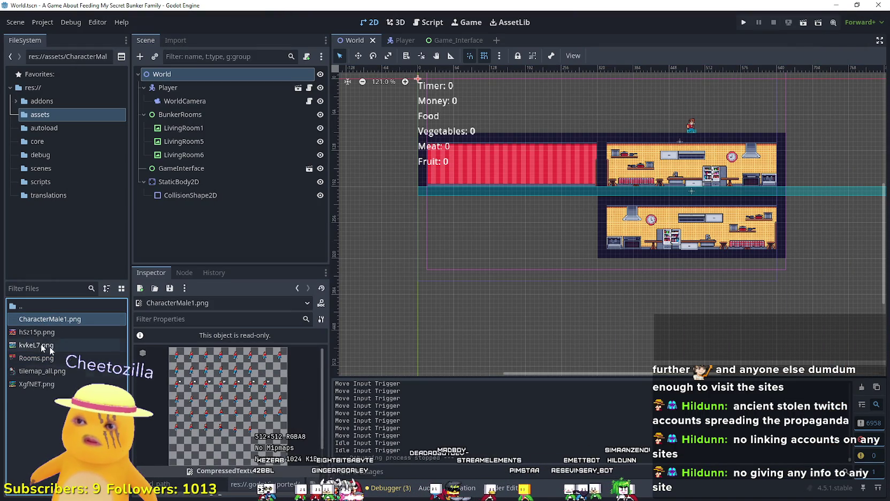
# Step: Duplicate CharacterMale1.png as CharacterFemales.png in the assets folder
pyautogui.rightClick(42, 323)
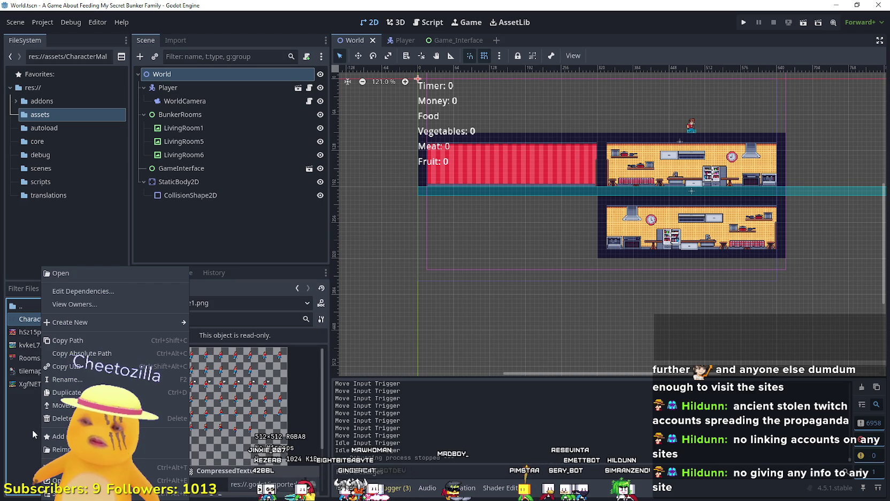
pyautogui.click(134, 391)
pyautogui.click(411, 240)
pyautogui.moveTo(390, 244); pyautogui.dragTo(372, 243)
pyautogui.write('Fe')
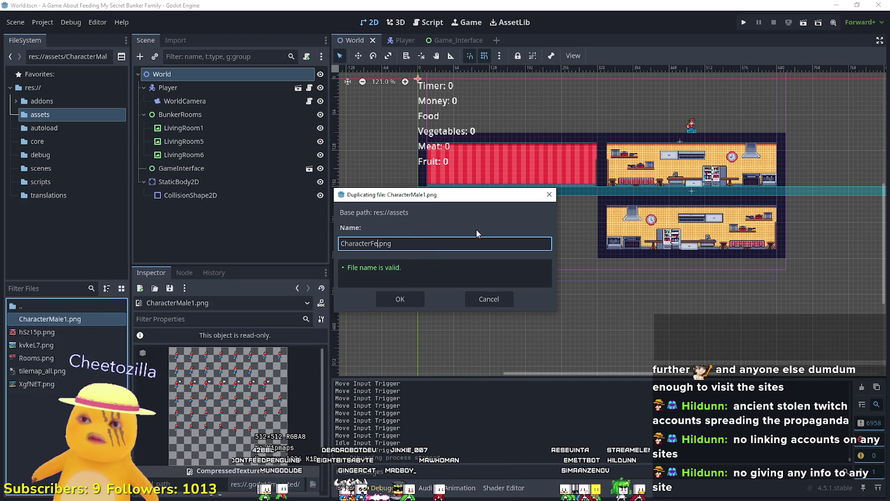
pyautogui.write('m')
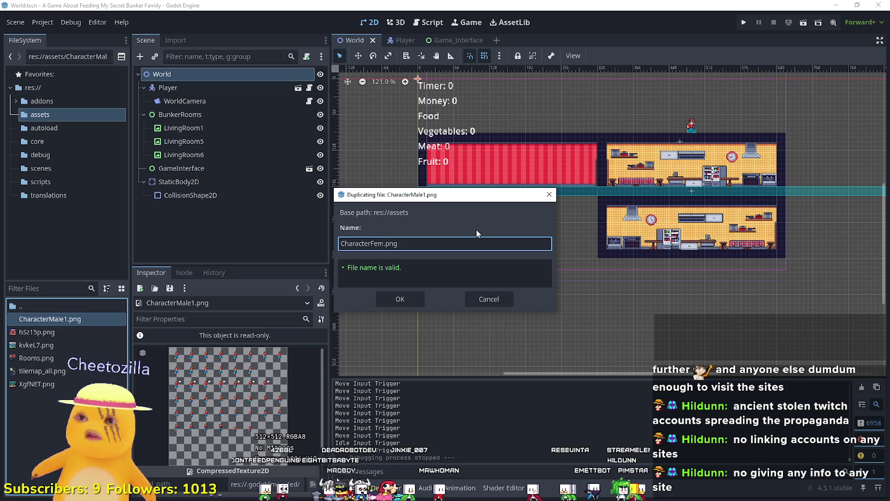
pyautogui.write('ales')
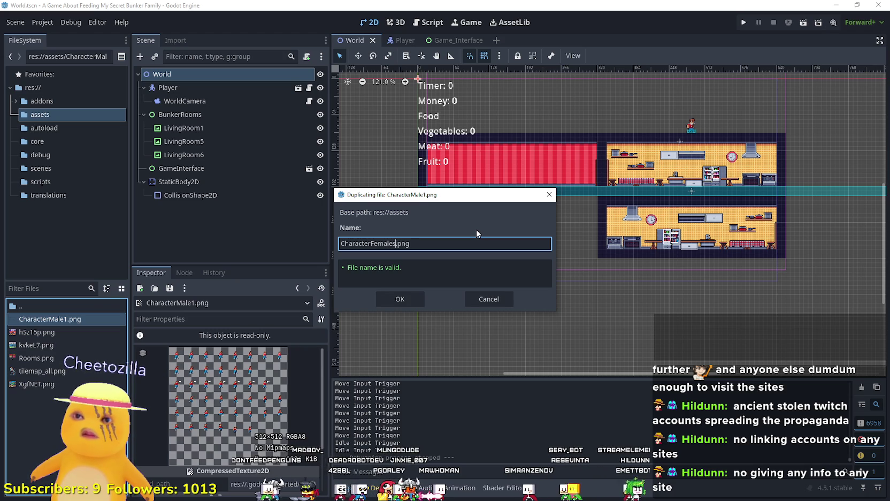
pyautogui.press('Return')
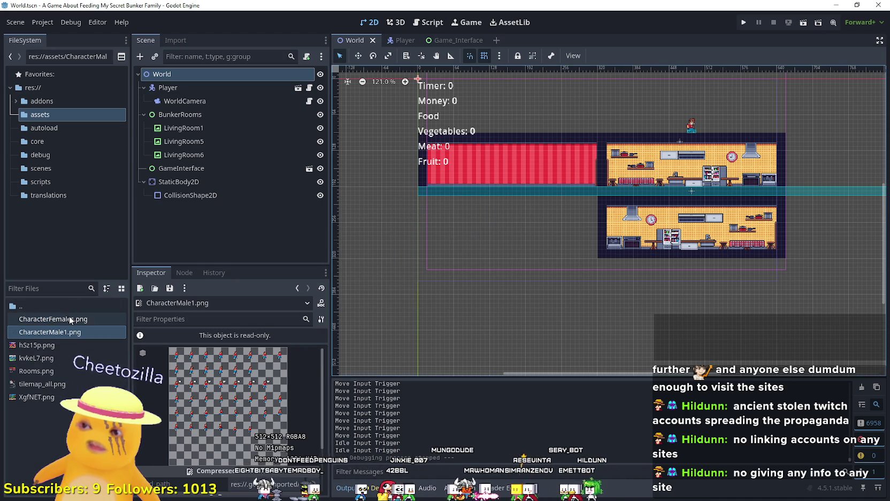
pyautogui.rightClick(68, 320)
# Step: Open CharacterFemales.png in Aseprite and erase all the male character frames
pyautogui.click(102, 476)
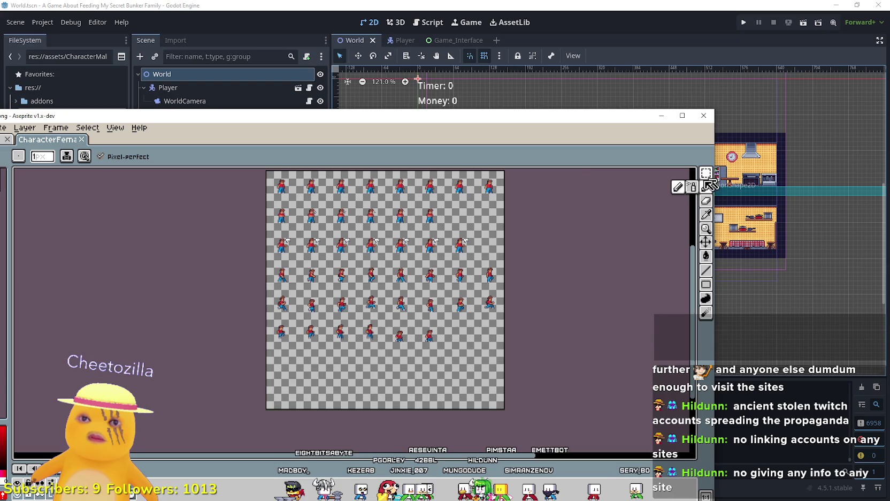
pyautogui.press('v')
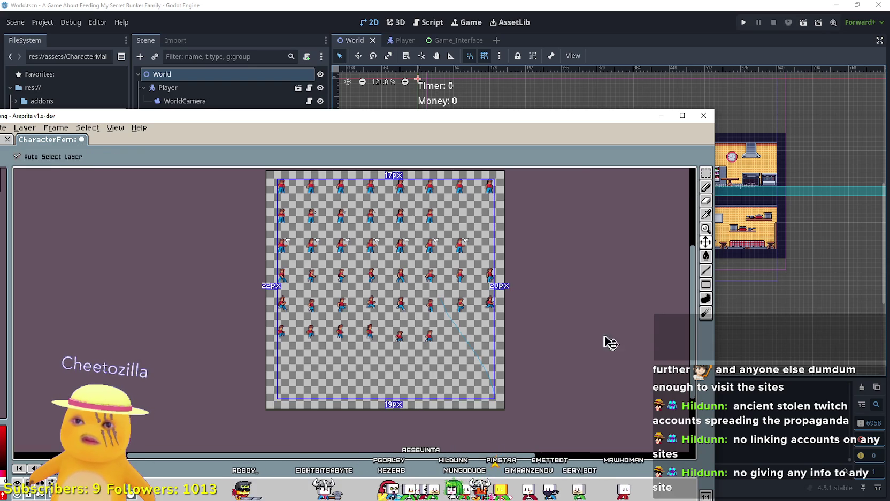
pyautogui.click(706, 173)
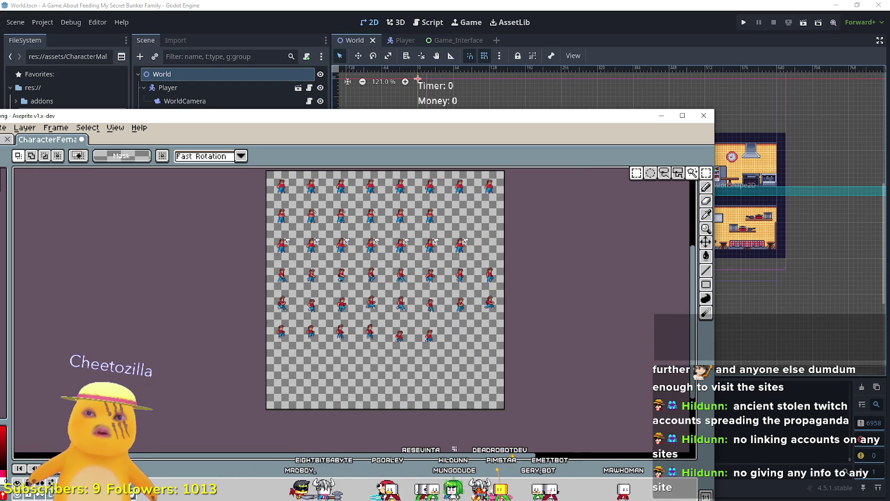
pyautogui.scroll(5, 184, 175)
pyautogui.hotkey('ctrl', 'a')
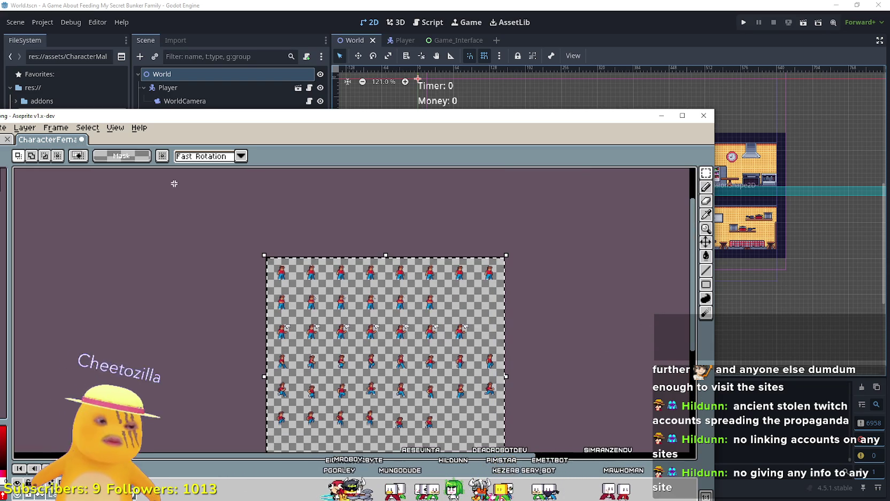
pyautogui.press('Delete')
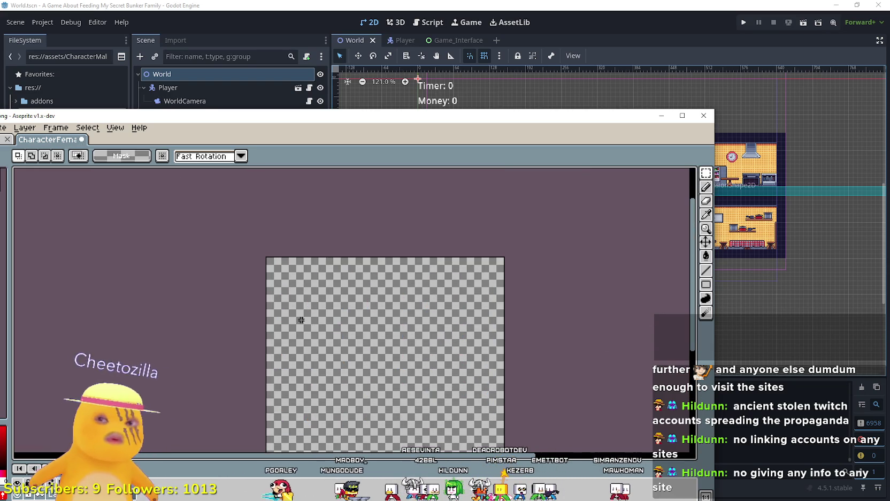
pyautogui.moveTo(301, 320); pyautogui.dragTo(279, 309)
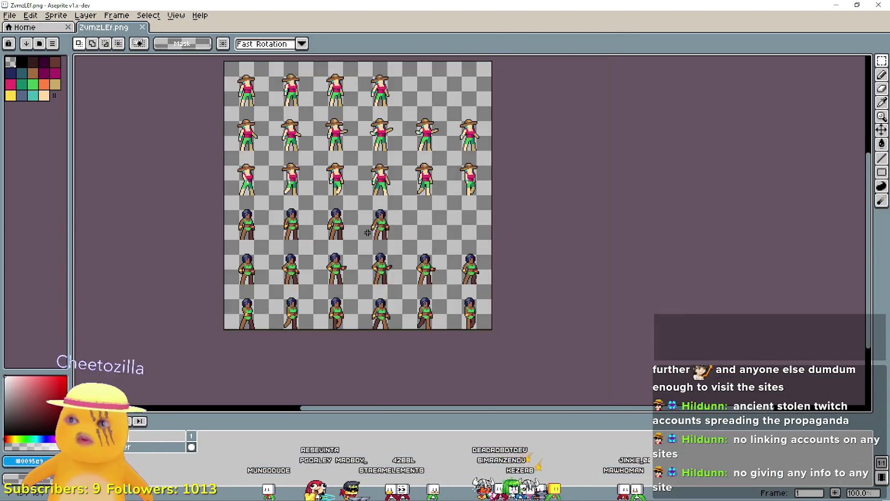
# Step: Copy the ZvmzLEf.png female sheet into CharacterFemales.png, commit it and save
pyautogui.moveTo(277, 223)
pyautogui.mouseDown()
pyautogui.moveTo(448, 294)
pyautogui.moveTo(400, 236)
pyautogui.mouseUp()
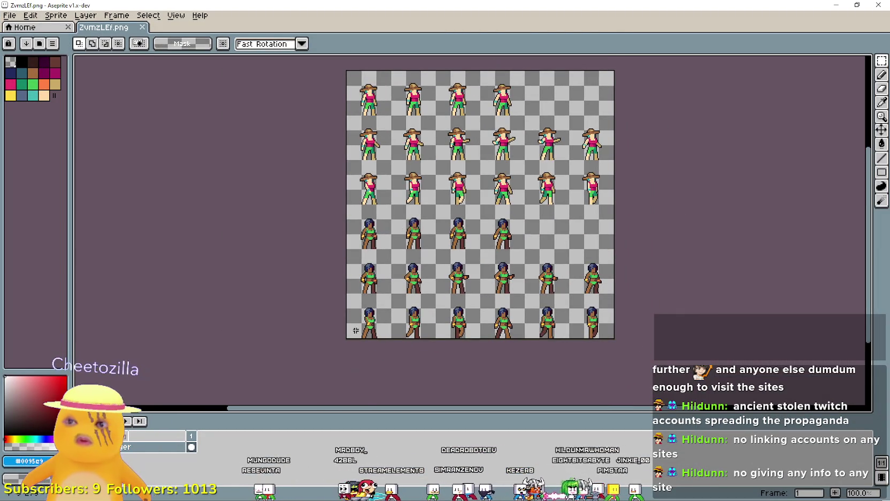
pyautogui.scroll(3, 666, 81)
pyautogui.hotkey('ctrl', 'c')
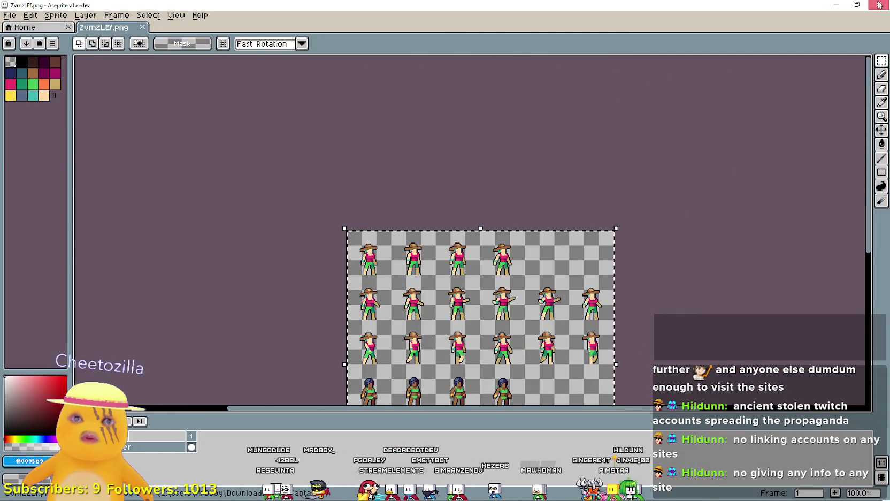
pyautogui.hotkey('alt', 'Tab')
pyautogui.hotkey('ctrl', 'v')
pyautogui.scroll(-2, 461, 314)
pyautogui.scroll(2, 390, 292)
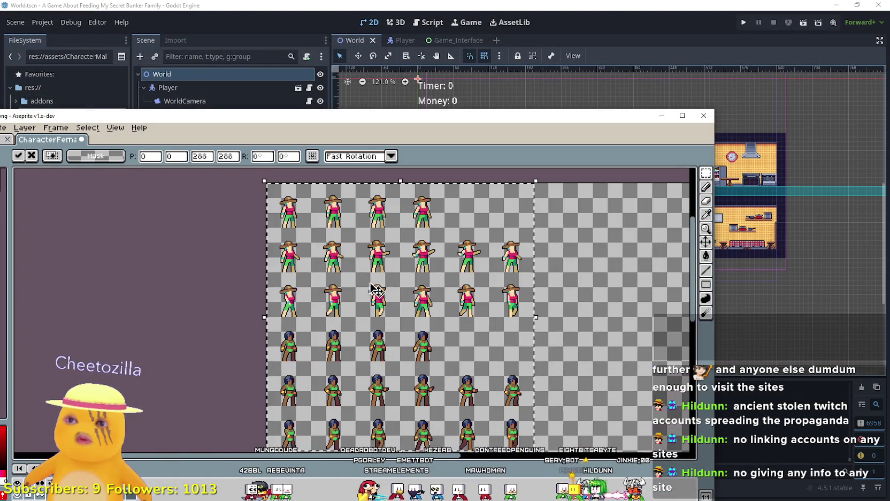
pyautogui.press('Return')
pyautogui.hotkey('ctrl', 's')
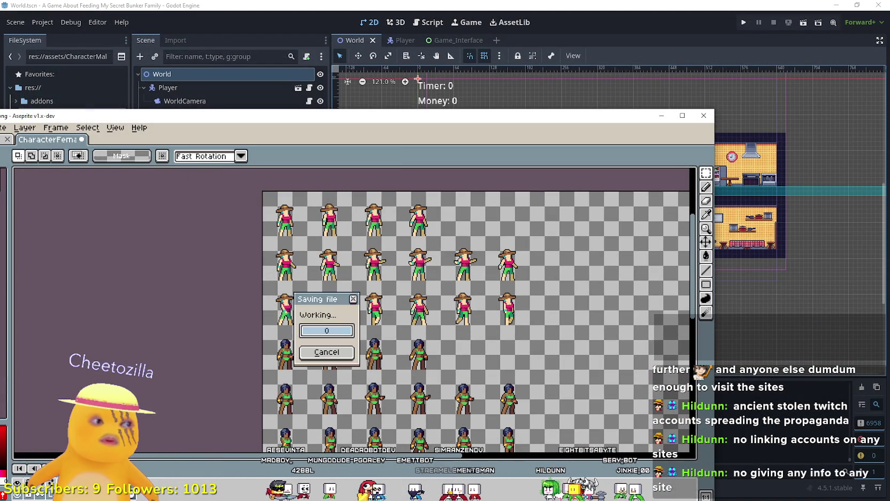
pyautogui.click(556, 78)
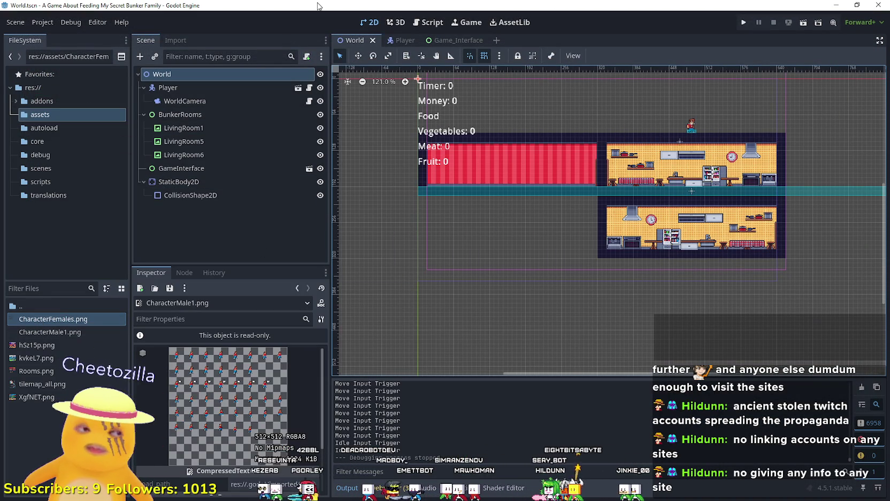
# Step: Look over the Player scene's nodes and sprite, then return to the World scene
pyautogui.click(400, 42)
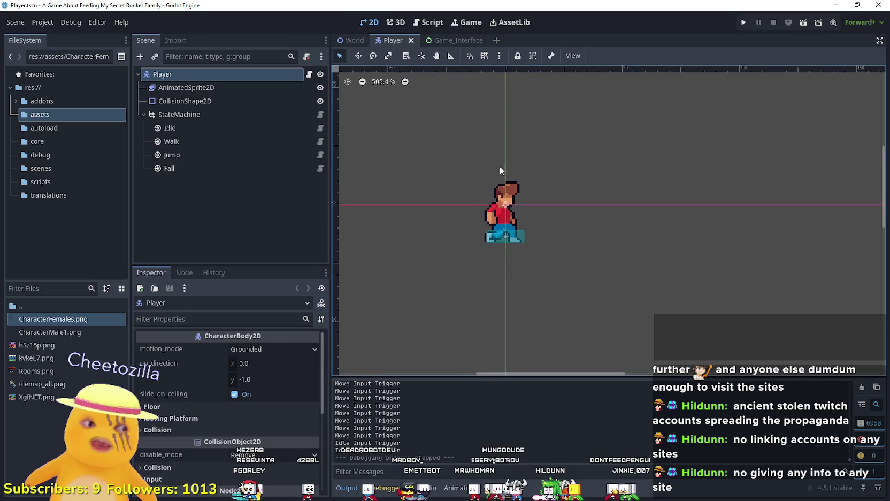
pyautogui.click(341, 40)
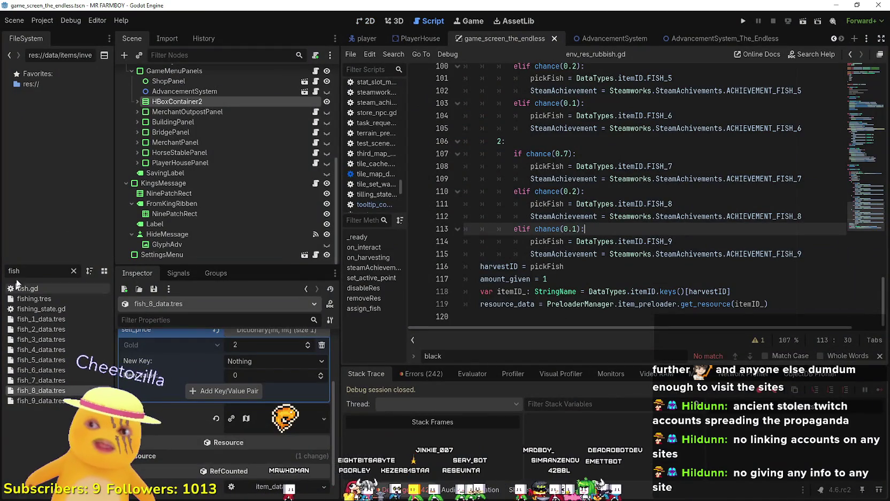
# Step: Filter the FileSystem for 'farmer' and open farmer_npc.tscn in the 2D view
pyautogui.click(74, 271)
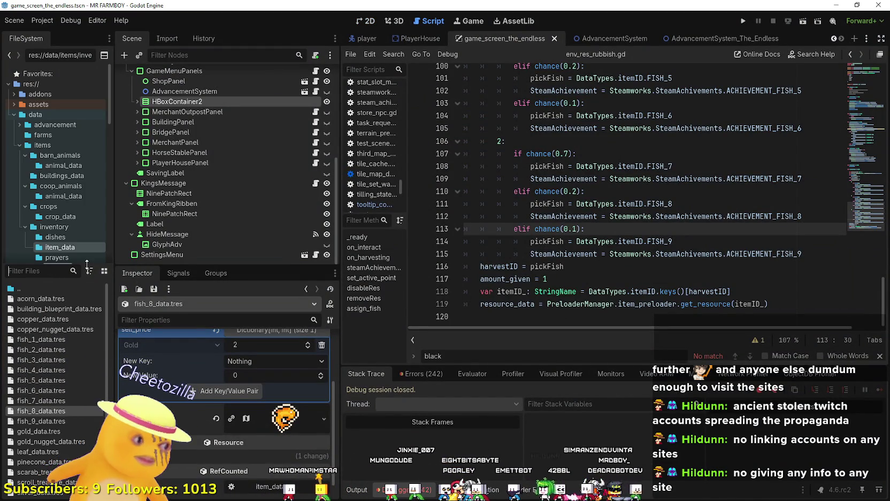
pyautogui.write('farmer')
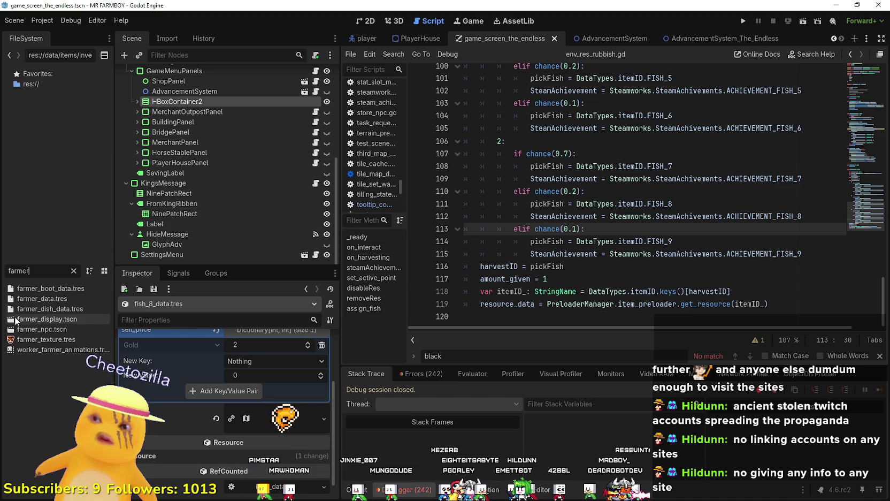
pyautogui.doubleClick(23, 328)
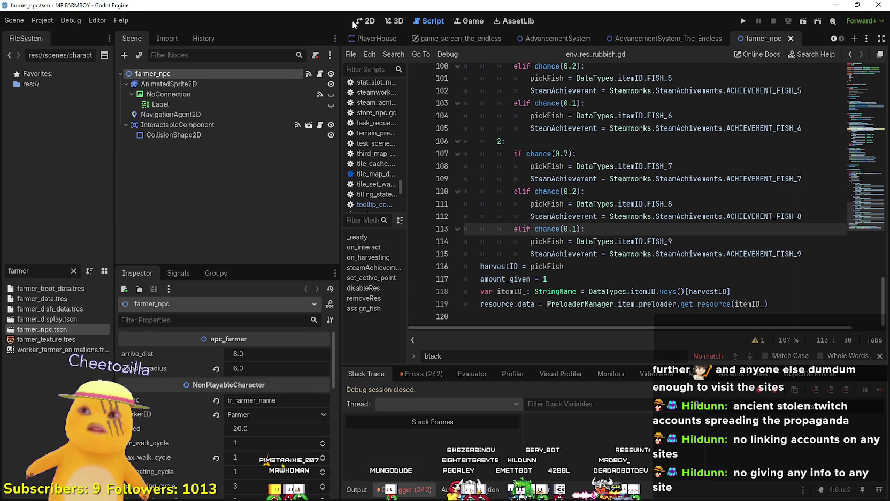
pyautogui.click(369, 22)
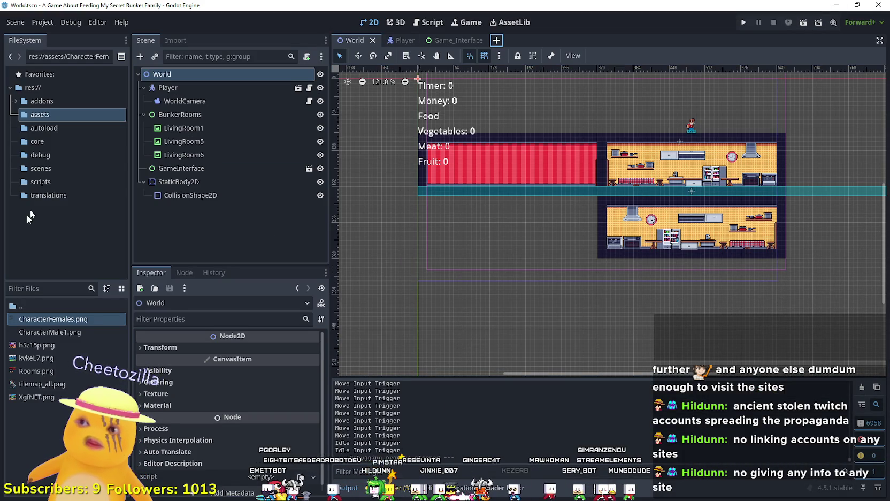
# Step: Create MomCharacter.tscn in the scenes folder with an AnimatedSprite2D root node
pyautogui.click(41, 168)
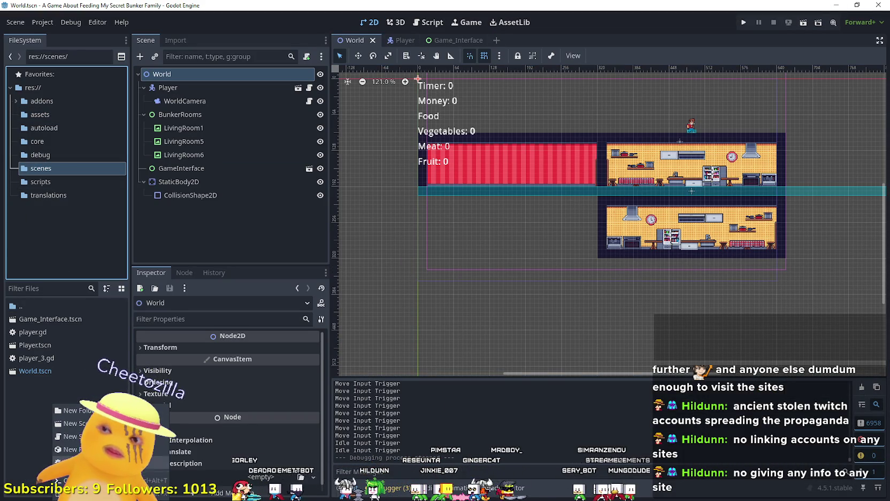
pyautogui.rightClick(54, 406)
pyautogui.click(75, 423)
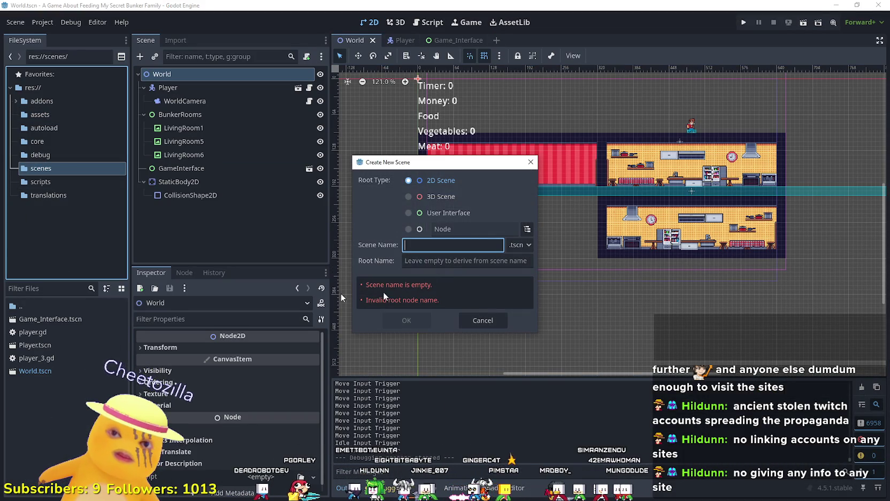
pyautogui.click(527, 228)
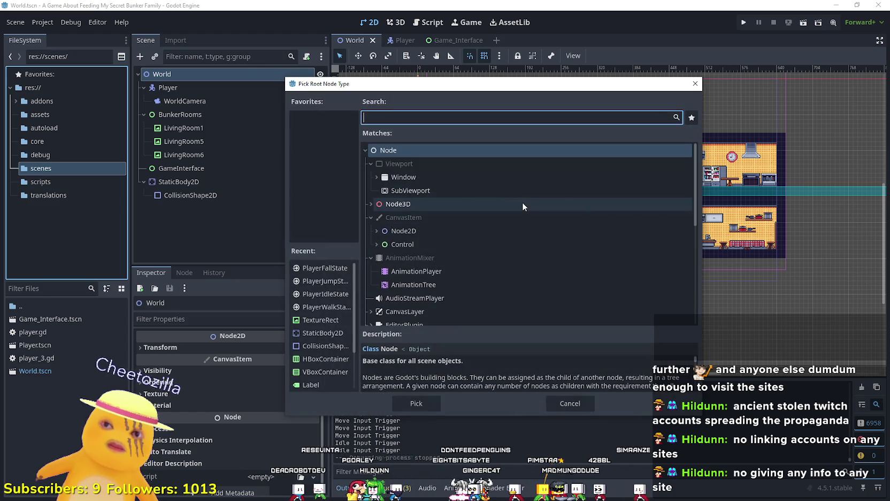
pyautogui.write('Animated')
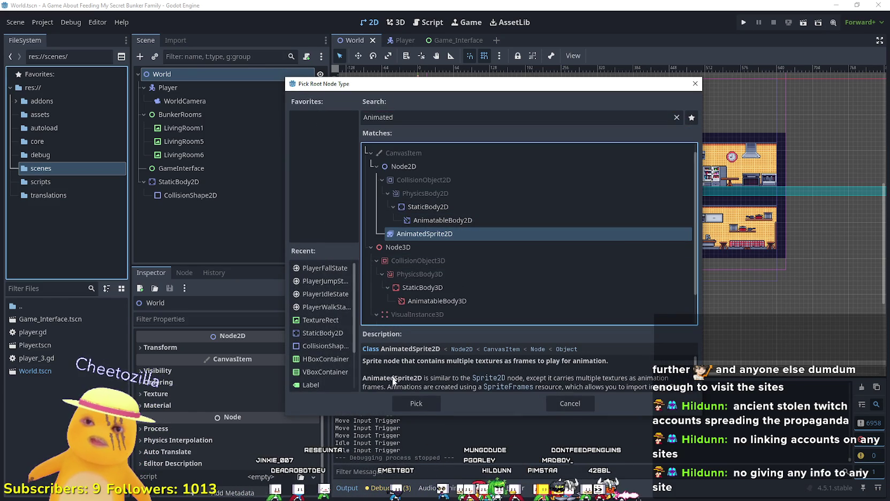
pyautogui.click(407, 404)
pyautogui.click(449, 245)
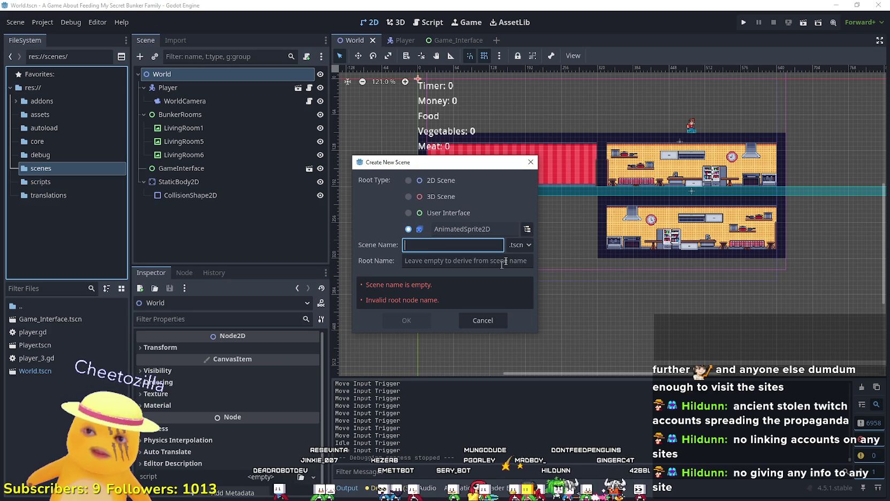
pyautogui.write('M')
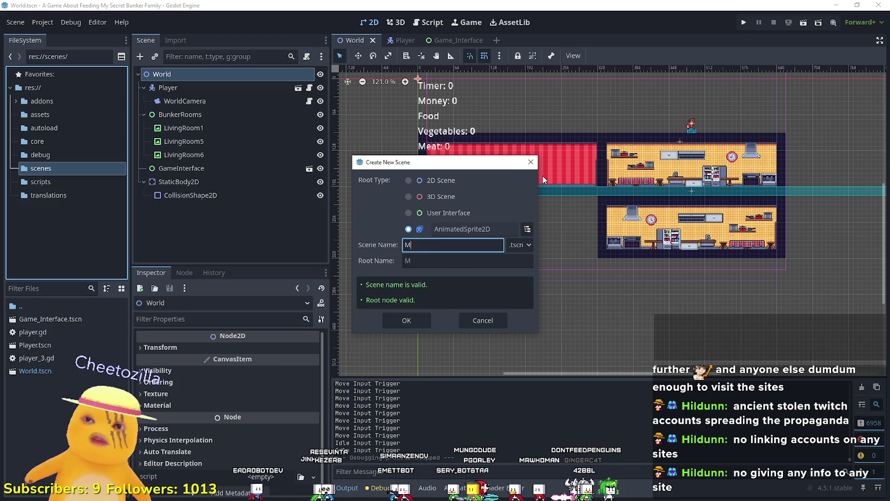
pyautogui.write('omCharacter')
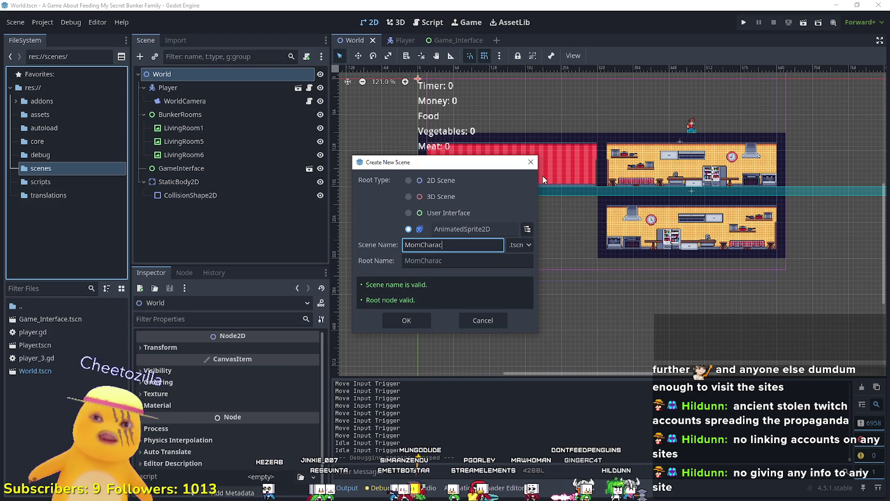
pyautogui.click(400, 326)
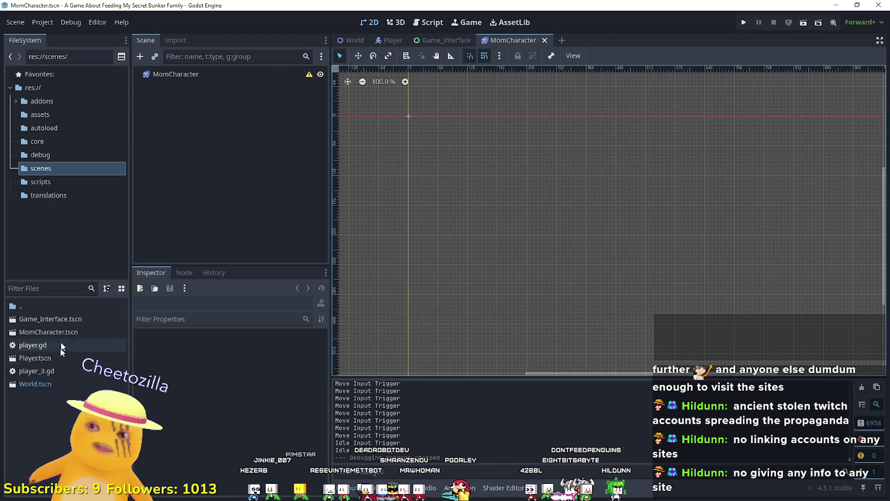
# Step: Assign a new SpriteFrames resource to the MomCharacter root's sprite_frames property
pyautogui.click(45, 331)
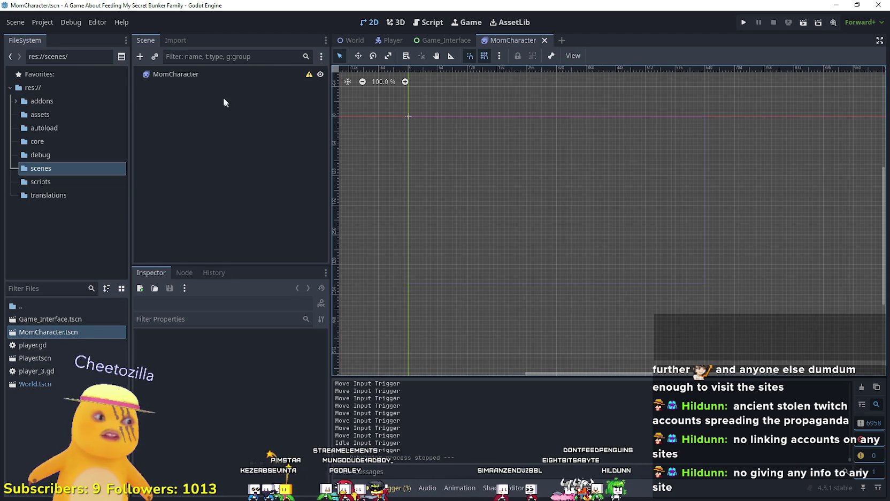
pyautogui.click(184, 78)
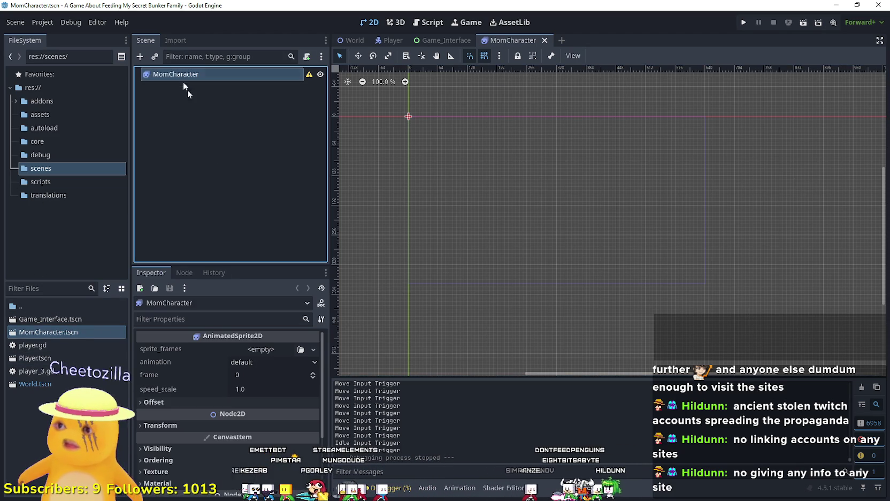
pyautogui.click(254, 350)
pyautogui.click(285, 375)
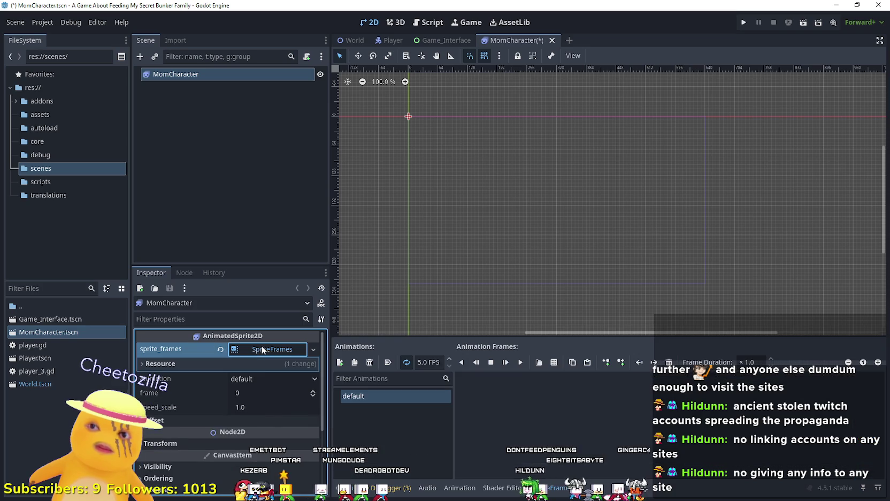
# Step: Rename the default animation to Idle and add a second animation named Walk
pyautogui.doubleClick(382, 395)
pyautogui.write('Idle')
pyautogui.press('Return')
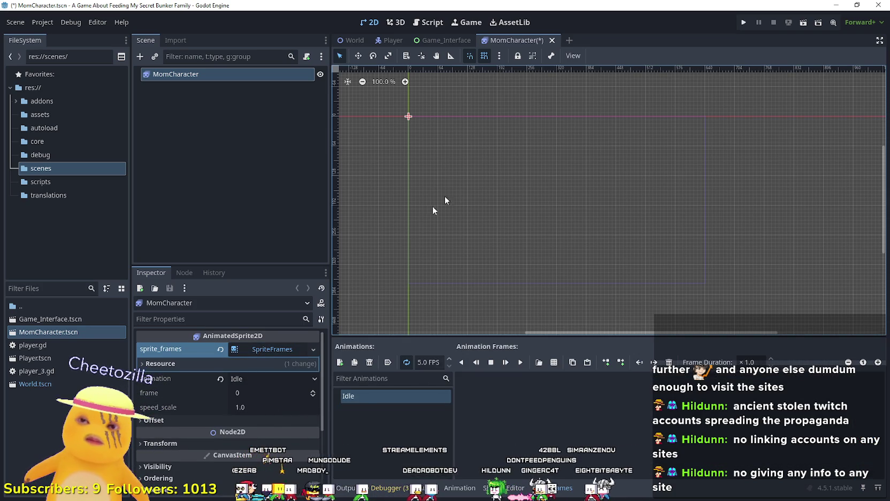
pyautogui.click(339, 362)
pyautogui.doubleClick(396, 409)
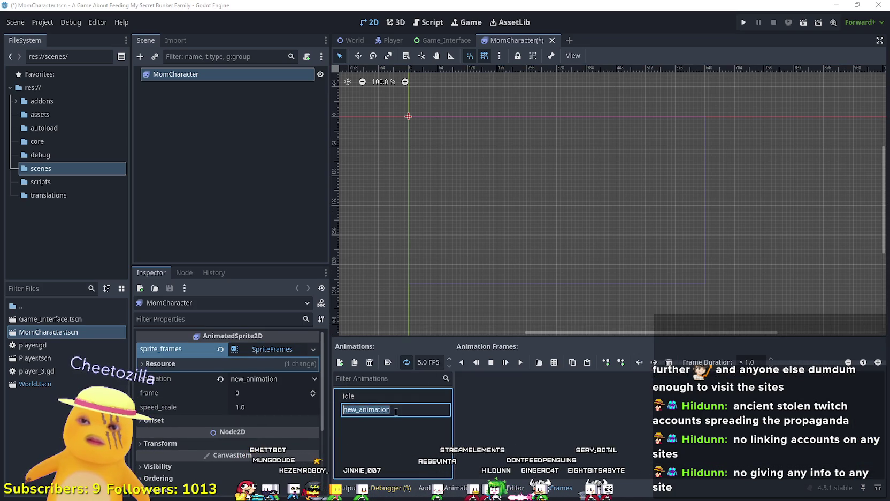
pyautogui.write('Walk')
pyautogui.press('Return')
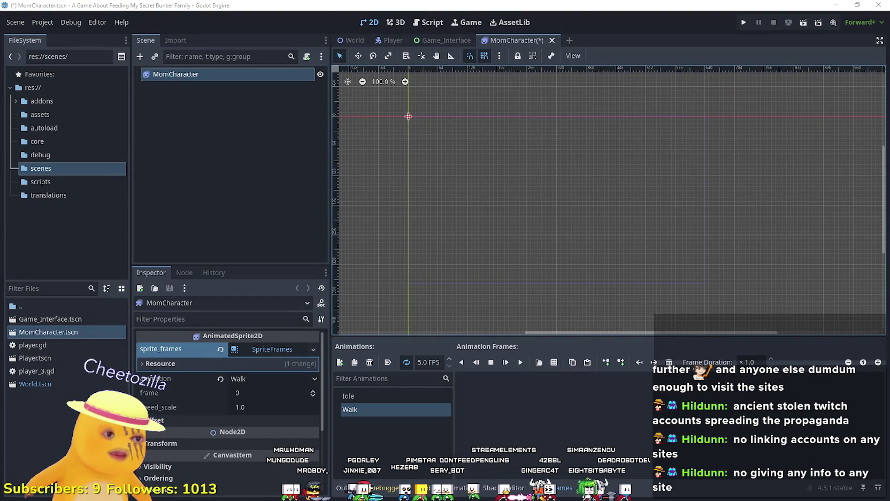
pyautogui.hotkey('alt', 'Tab')
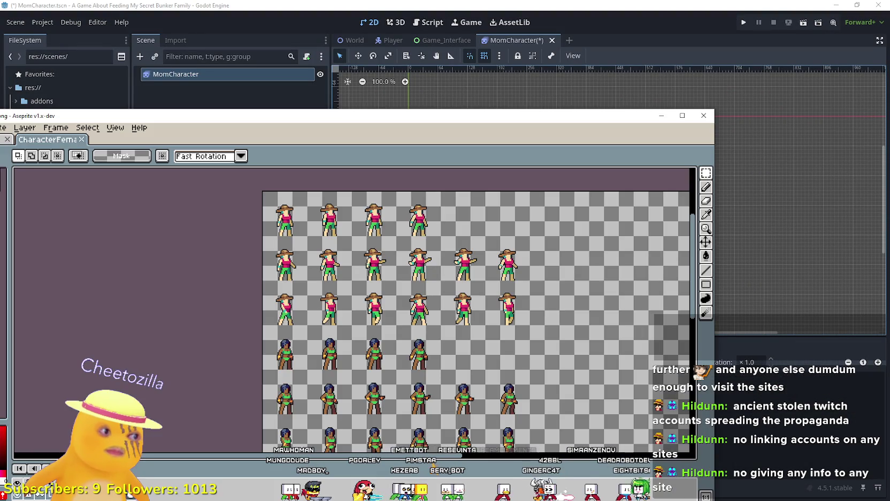
# Step: Zoom and pan across the CharacterFemales sheet to inspect the female poses, including the dark-haired woman
pyautogui.scroll(-3, 487, 370)
pyautogui.scroll(2, 435, 307)
pyautogui.scroll(2, 435, 307)
pyautogui.scroll(-1, 411, 322)
pyautogui.moveTo(411, 323)
pyautogui.mouseDown()
pyautogui.moveTo(505, 426)
pyautogui.moveTo(482, 324)
pyautogui.moveTo(446, 231)
pyautogui.moveTo(437, 299)
pyautogui.moveTo(432, 284)
pyautogui.moveTo(500, 183)
pyautogui.moveTo(461, 169)
pyautogui.moveTo(364, 428)
pyautogui.moveTo(477, 396)
pyautogui.moveTo(535, 409)
pyautogui.moveTo(442, 364)
pyautogui.moveTo(354, 337)
pyautogui.moveTo(430, 295)
pyautogui.mouseUp()
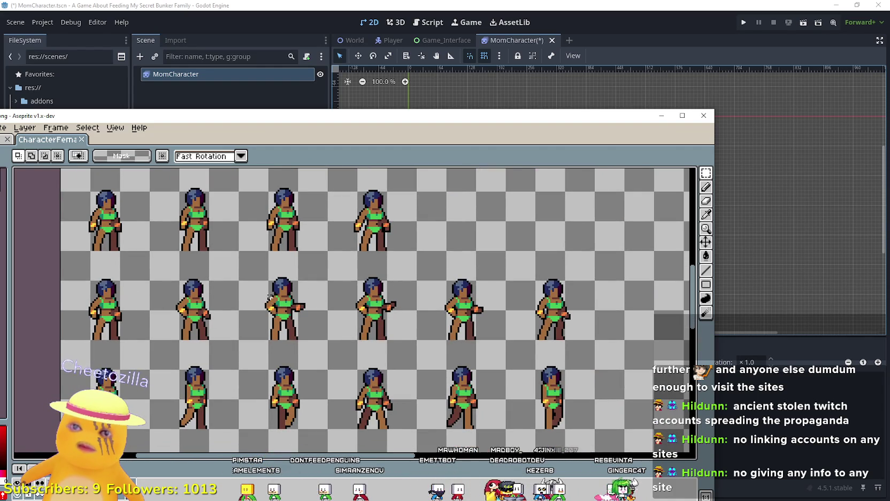
pyautogui.moveTo(338, 254)
pyautogui.mouseDown()
pyautogui.moveTo(447, 170)
pyautogui.moveTo(501, 238)
pyautogui.mouseUp()
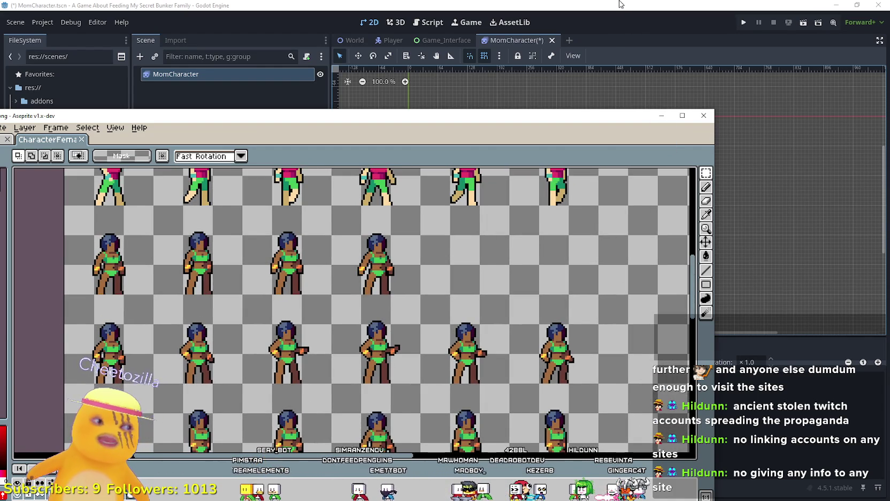
pyautogui.hotkey('alt', 'Tab')
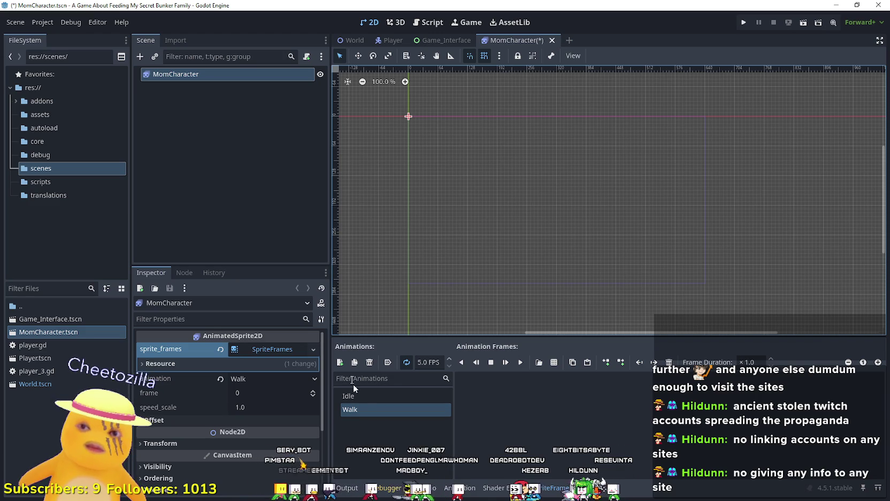
# Step: Add a third animation named Wait to MomCharacter's SpriteFrames
pyautogui.click(339, 362)
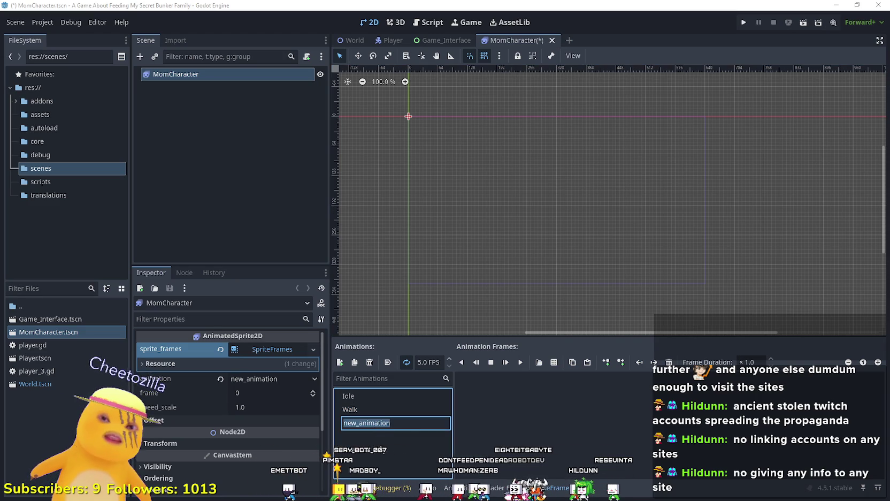
pyautogui.write('Wait')
pyautogui.press('Return')
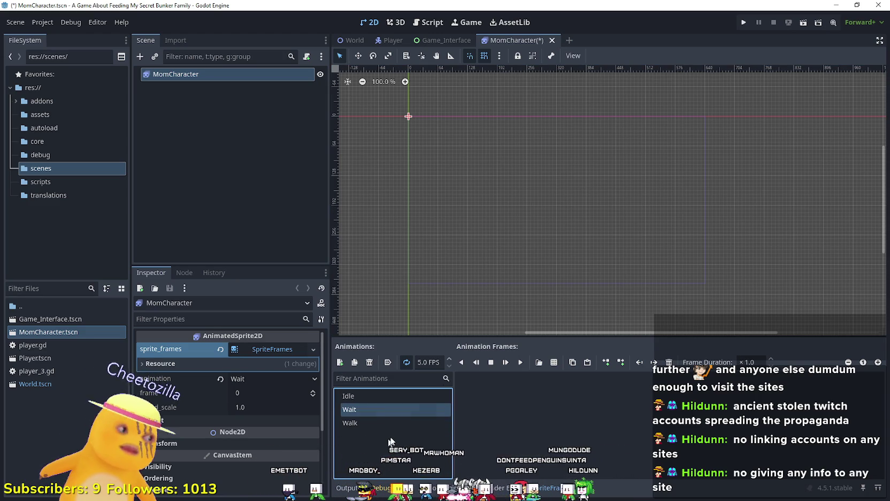
# Step: Compare with the Player's animation list, then set MomCharacter's Idle to autoplay on load
pyautogui.click(379, 44)
pyautogui.click(184, 87)
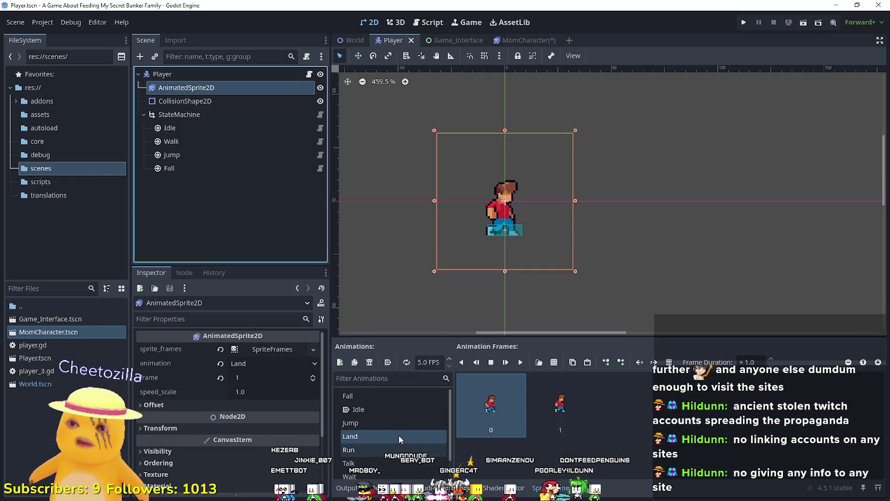
pyautogui.scroll(-2, 398, 432)
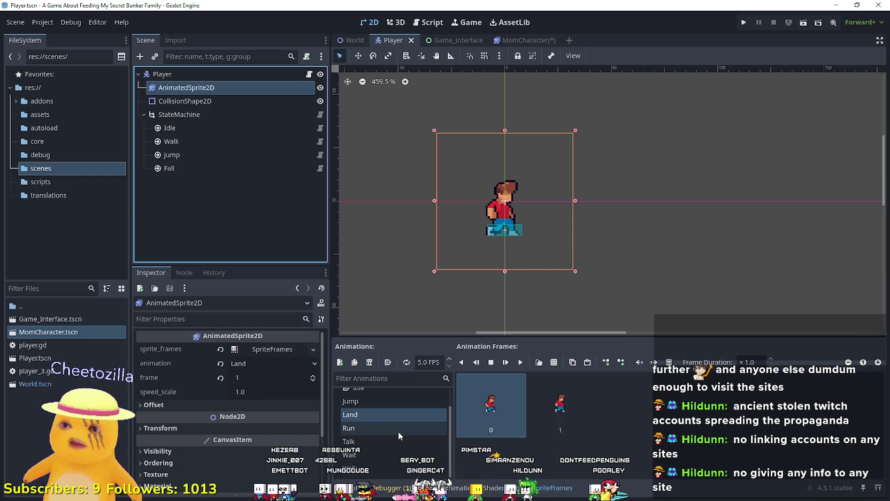
pyautogui.click(513, 40)
pyautogui.click(374, 399)
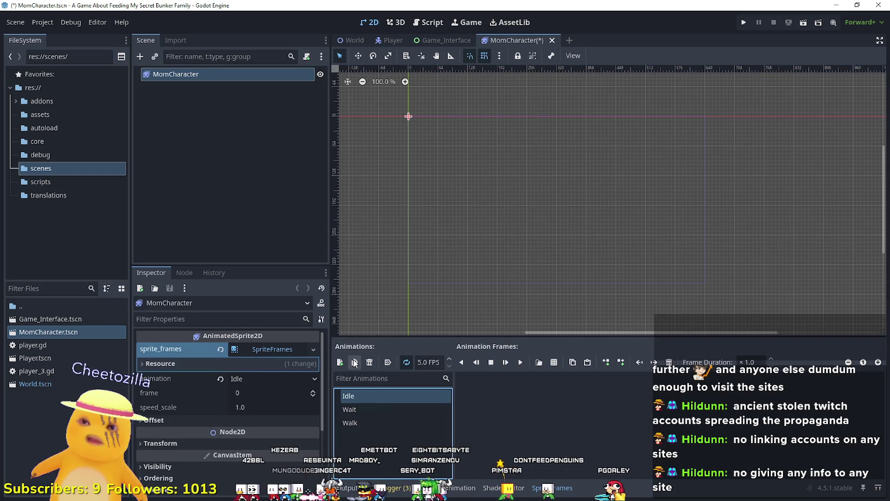
pyautogui.click(389, 363)
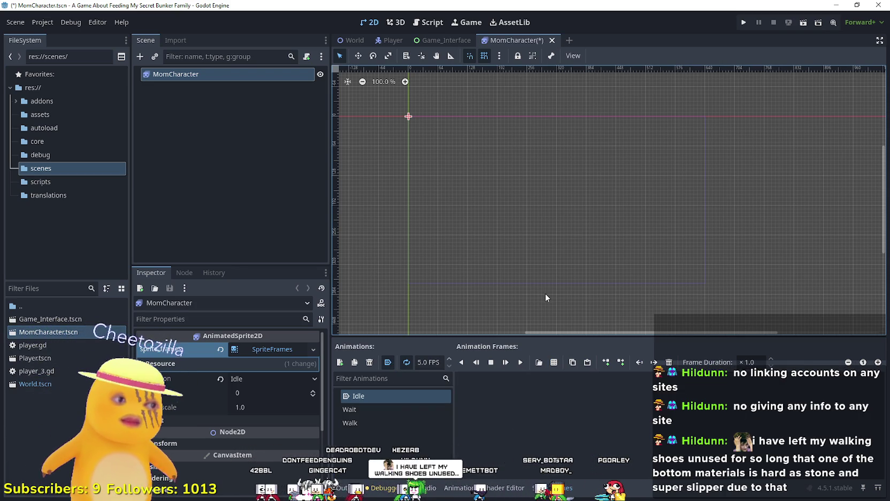
# Step: Open the CharacterFemales sheet in the Select Frames picker for the Idle animation
pyautogui.click(554, 362)
pyautogui.doubleClick(345, 146)
pyautogui.click(342, 146)
pyautogui.doubleClick(342, 146)
pyautogui.click(557, 400)
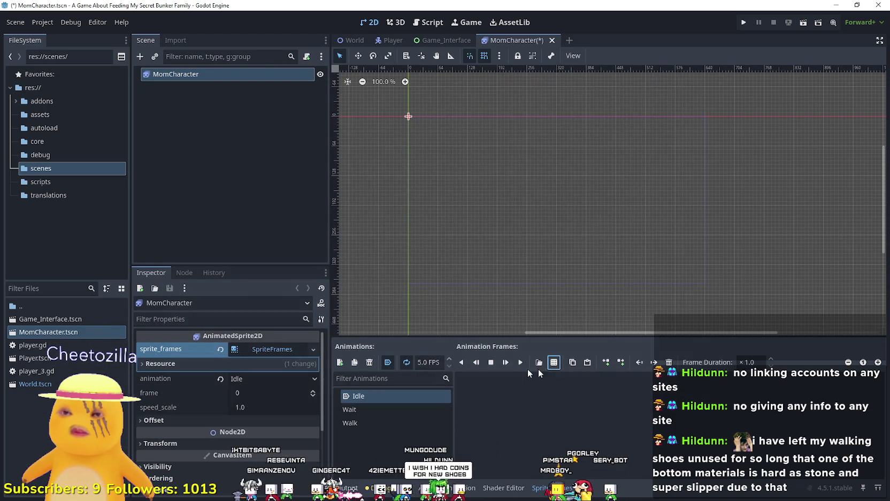
pyautogui.click(554, 362)
pyautogui.doubleClick(302, 150)
# Step: Try a 64 px frame size, then measure a sprite cell in Aseprite as 48×48
pyautogui.click(704, 131)
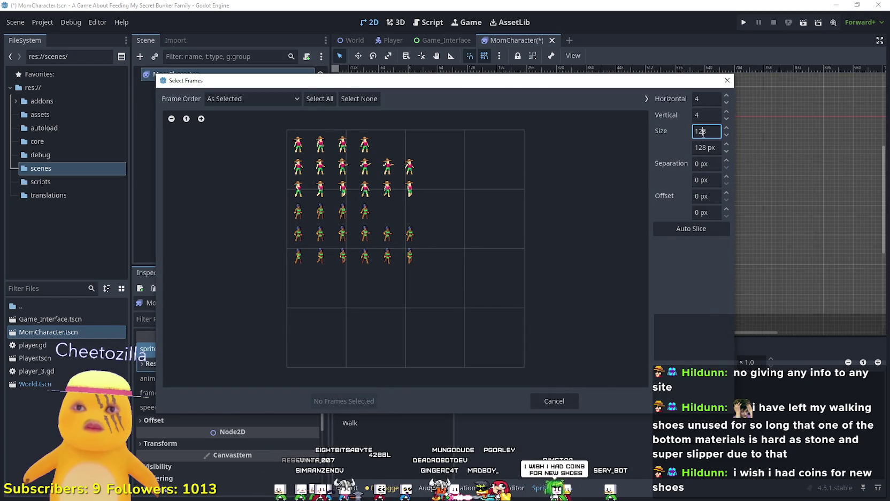
pyautogui.click(704, 148)
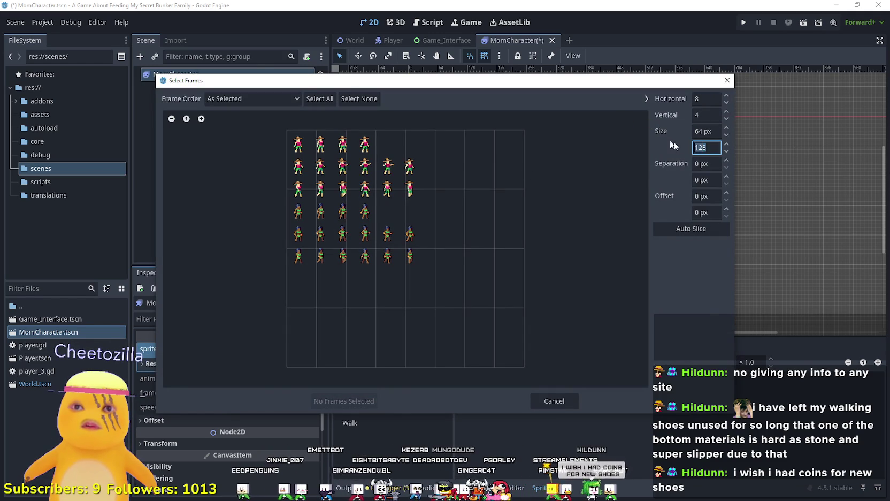
pyautogui.click(711, 133)
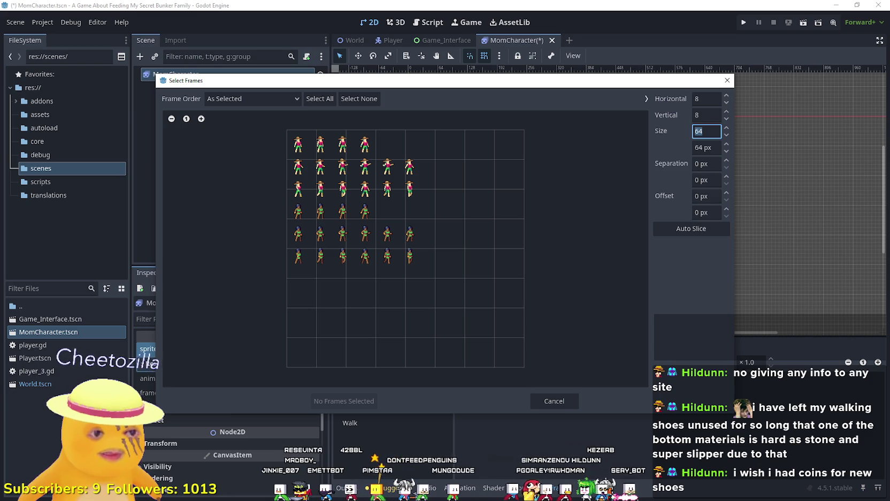
pyautogui.hotkey('alt', 'Tab')
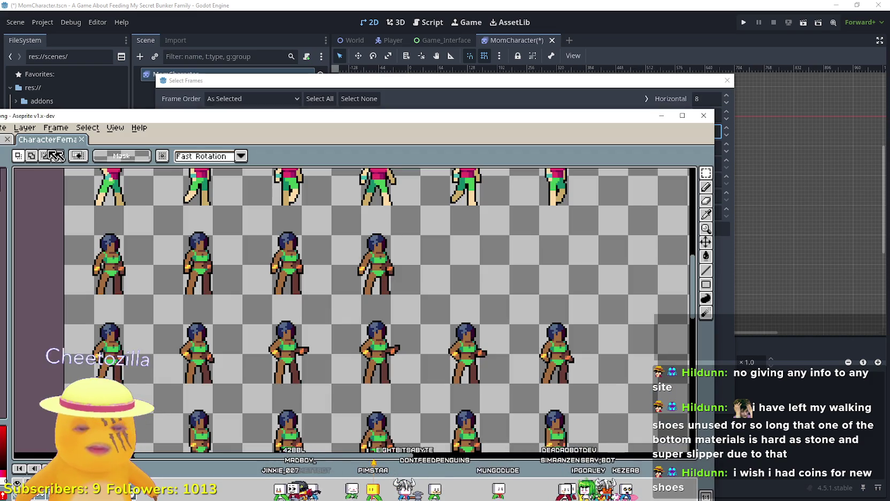
pyautogui.scroll(-2, 628, 221)
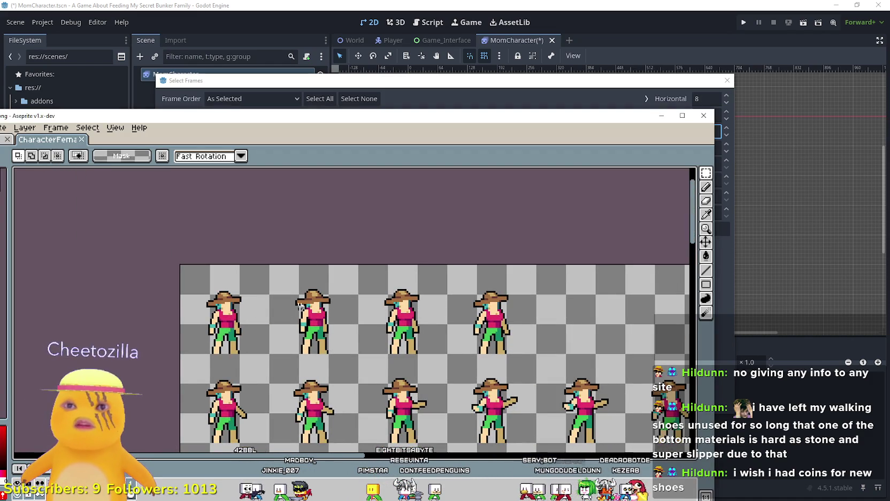
pyautogui.moveTo(208, 324); pyautogui.dragTo(298, 266)
pyautogui.click(255, 336)
pyautogui.moveTo(255, 336); pyautogui.dragTo(181, 266)
pyautogui.moveTo(251, 119); pyautogui.dragTo(352, 23)
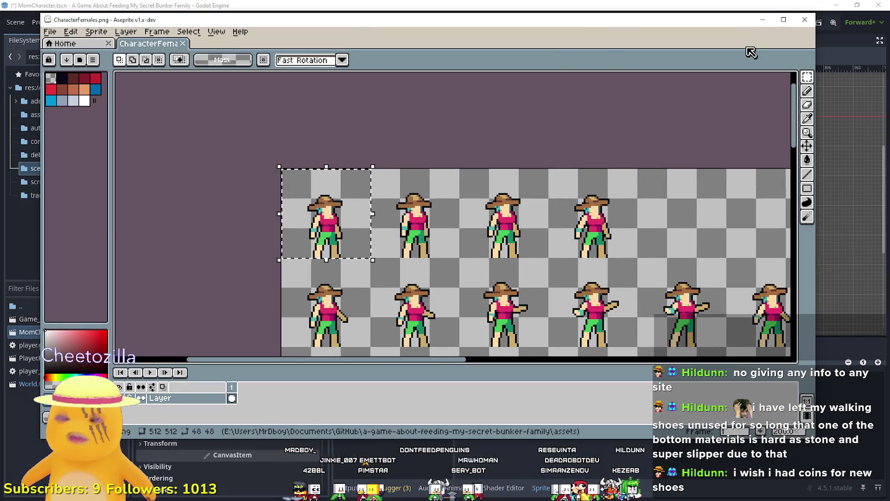
pyautogui.click(761, 23)
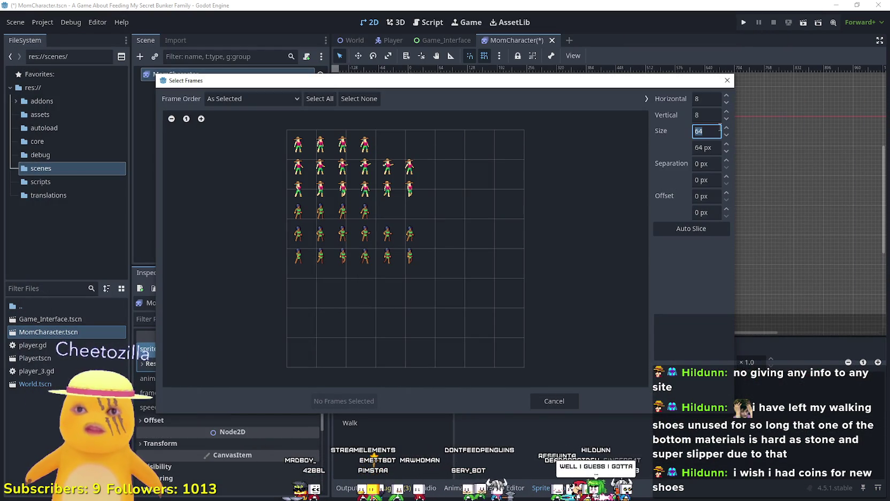
# Step: Slice frames at 48×48, add the first four top-row frames to Idle and preview it playing
pyautogui.press('Tab')
pyautogui.write('48')
pyautogui.press('Return')
pyautogui.moveTo(301, 137); pyautogui.dragTo(364, 144)
pyautogui.click(355, 400)
pyautogui.scroll(10, 396, 122)
pyautogui.scroll(1, 432, 151)
pyautogui.click(520, 362)
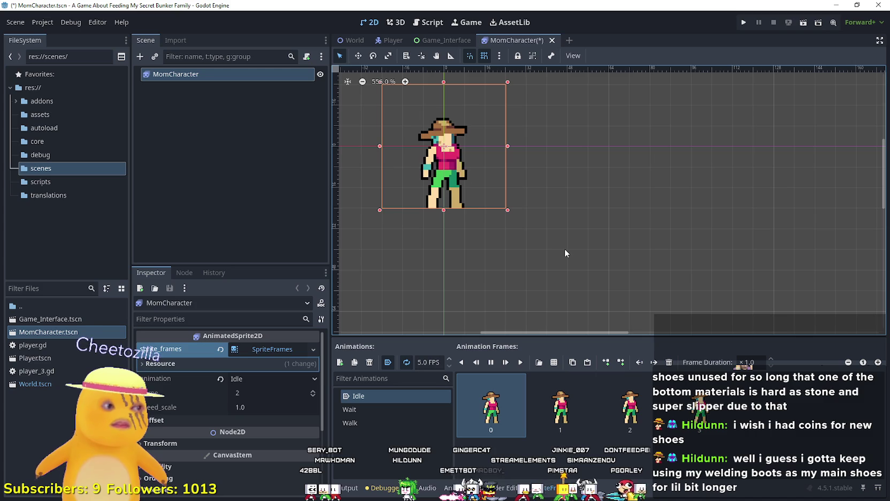
pyautogui.scroll(4, 450, 127)
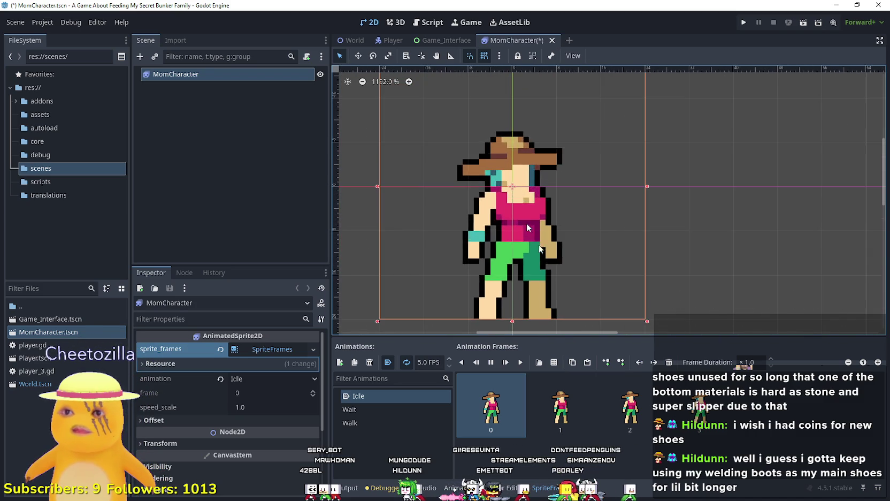
pyautogui.scroll(-1, 572, 254)
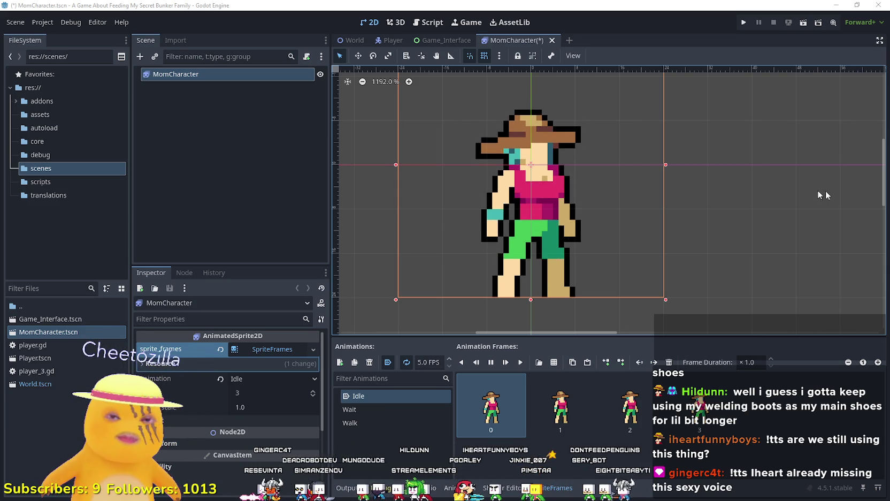
pyautogui.hotkey('alt', 'Tab')
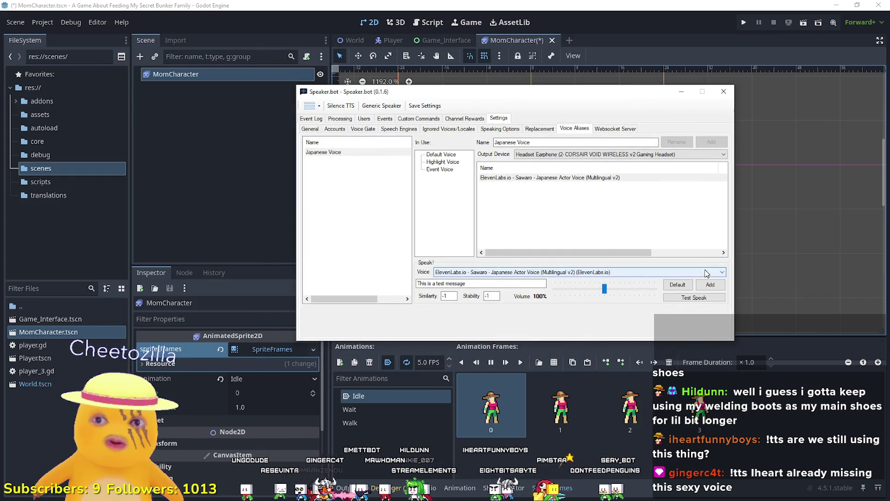
# Step: Open the Voice Aliases voice list, then move the Speaker.bot window up and to the right
pyautogui.click(717, 272)
pyautogui.moveTo(721, 439); pyautogui.dragTo(734, 305)
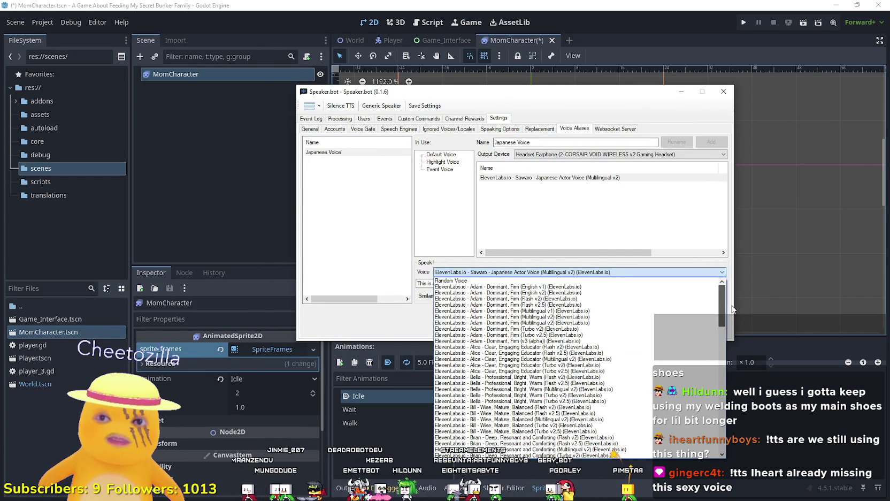
pyautogui.click(588, 94)
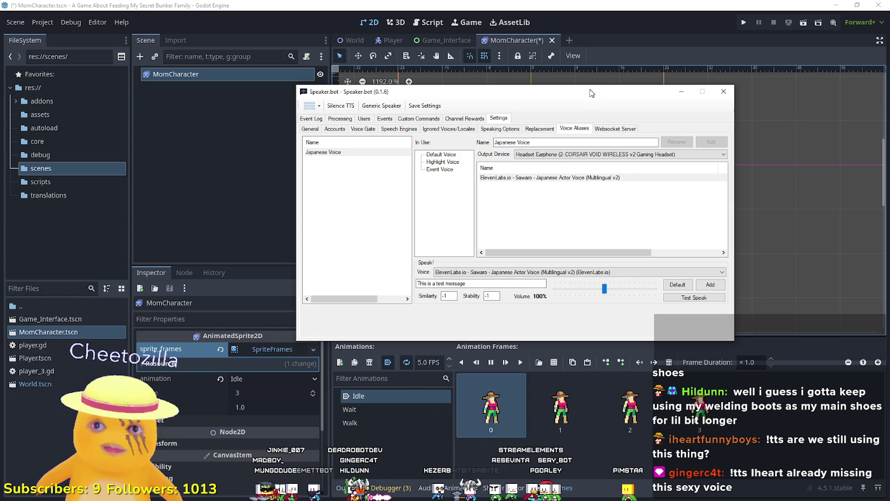
pyautogui.moveTo(591, 92); pyautogui.dragTo(635, 45)
# Step: Reopen the Voice dropdown and scroll through the available ElevenLabs voices
pyautogui.click(766, 226)
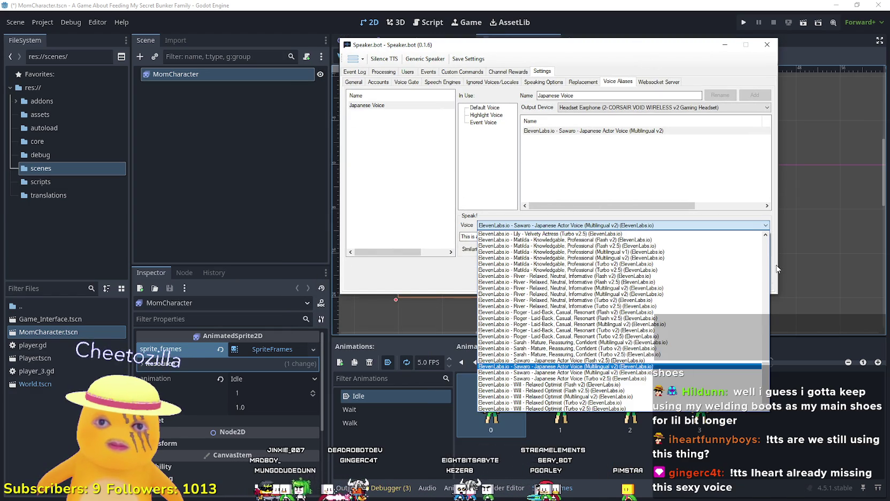
pyautogui.moveTo(766, 382); pyautogui.dragTo(769, 254)
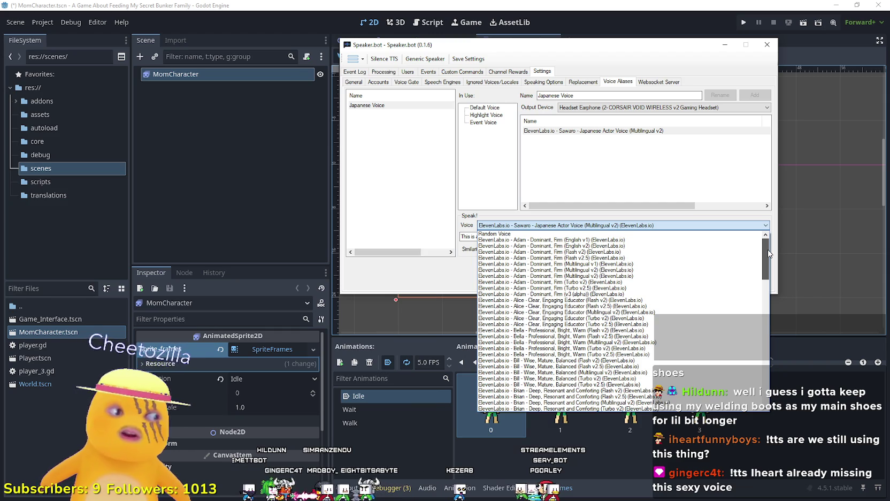
pyautogui.scroll(-2, 770, 263)
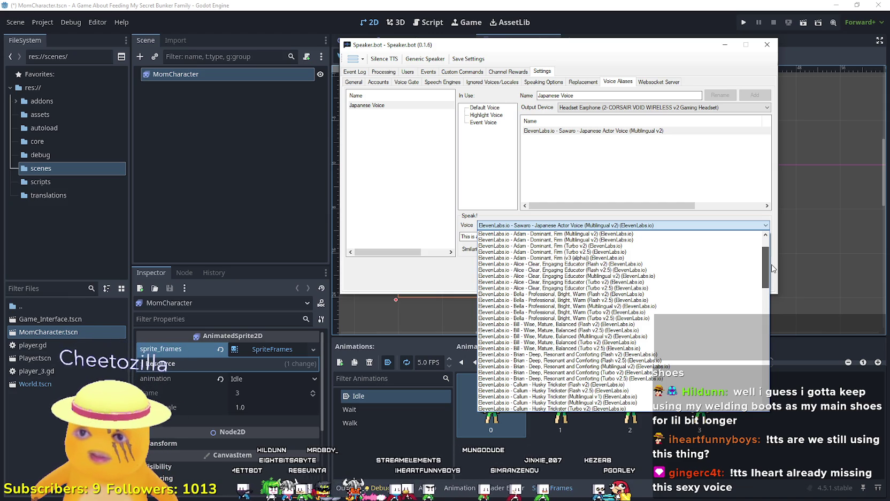
pyautogui.moveTo(772, 268); pyautogui.dragTo(772, 280)
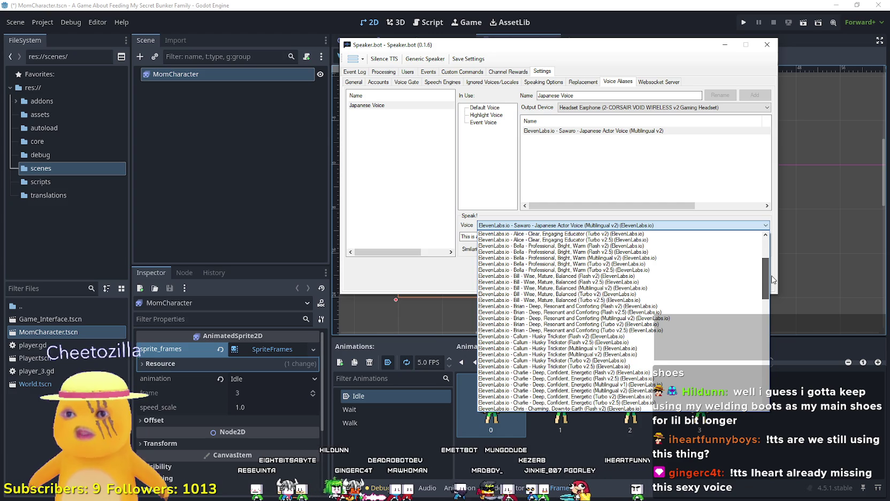
pyautogui.scroll(-1, 772, 279)
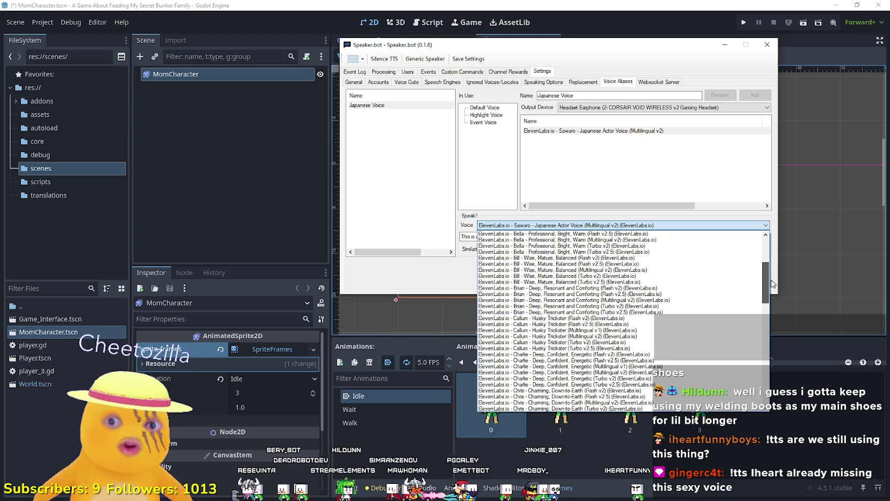
pyautogui.scroll(-2, 771, 280)
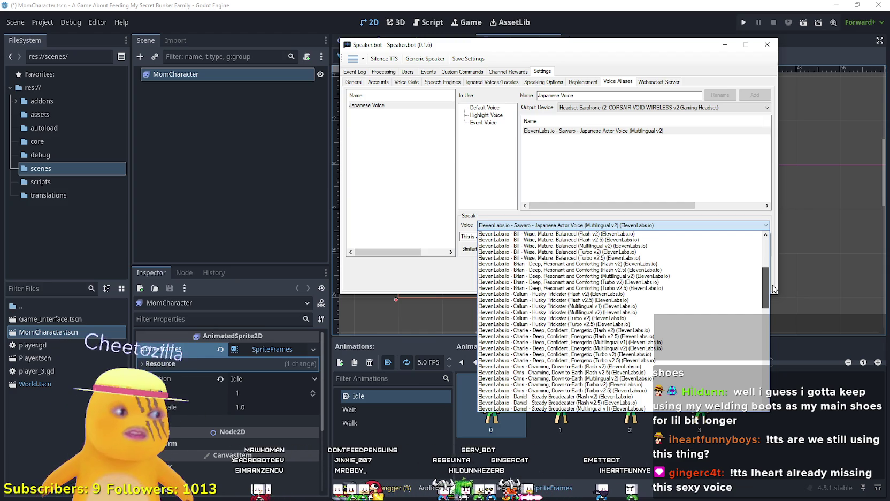
pyautogui.moveTo(773, 285); pyautogui.dragTo(773, 301)
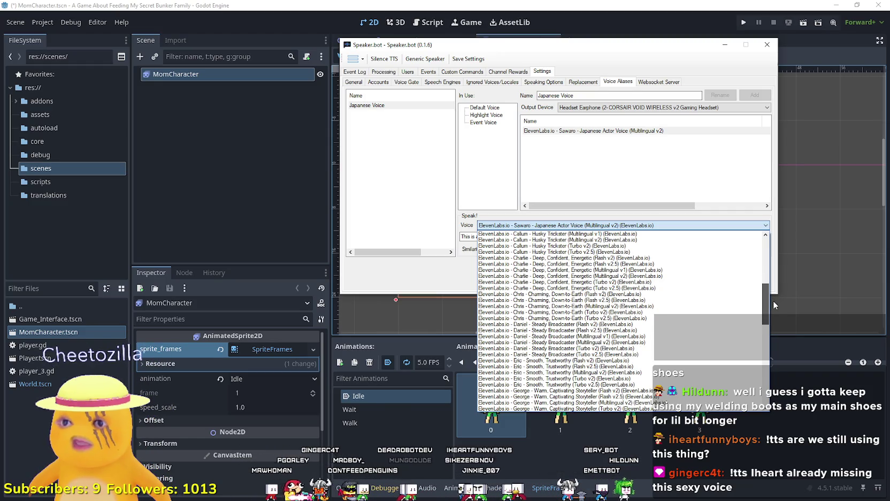
pyautogui.moveTo(773, 301); pyautogui.dragTo(772, 309)
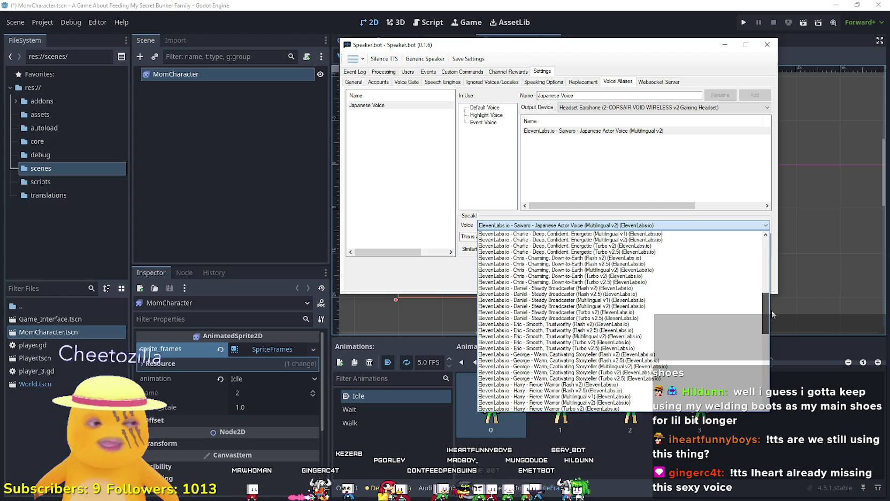
pyautogui.moveTo(773, 313); pyautogui.dragTo(770, 317)
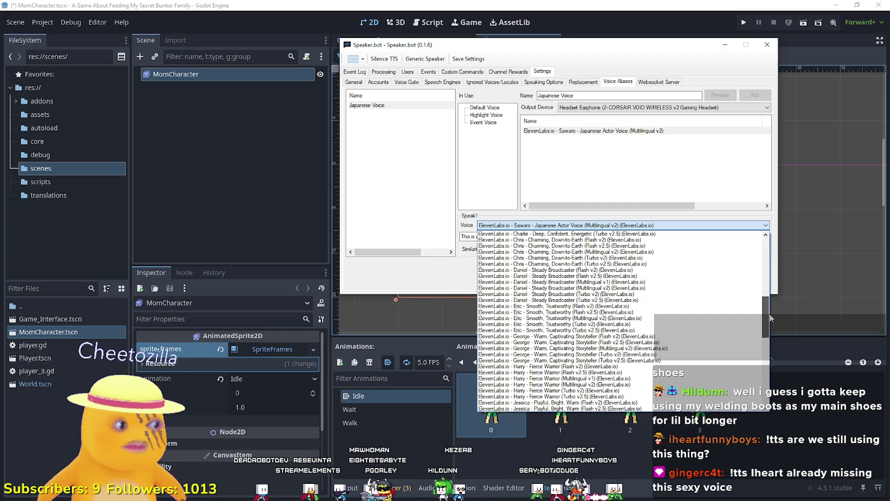
pyautogui.moveTo(770, 319); pyautogui.dragTo(771, 320)
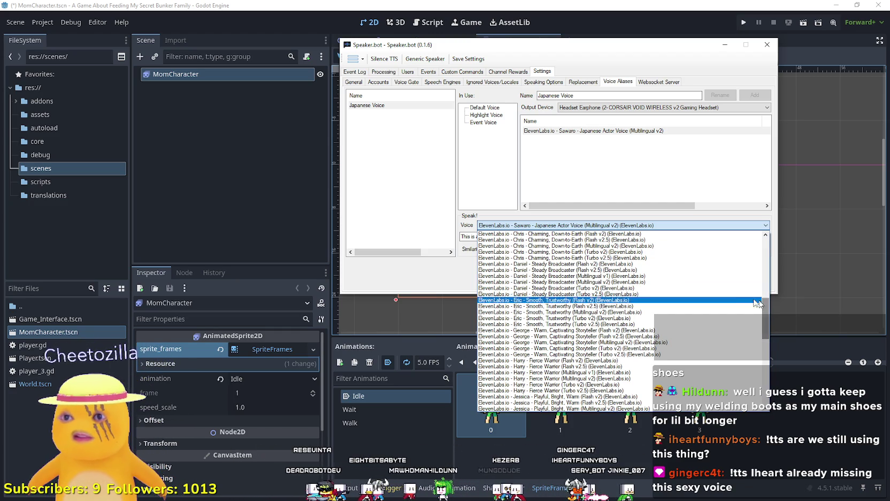
# Step: Audition the Daniel - Steady Broadcaster and George - Warm, Captivating Storyteller voices with Test Speak
pyautogui.click(666, 283)
pyautogui.click(743, 251)
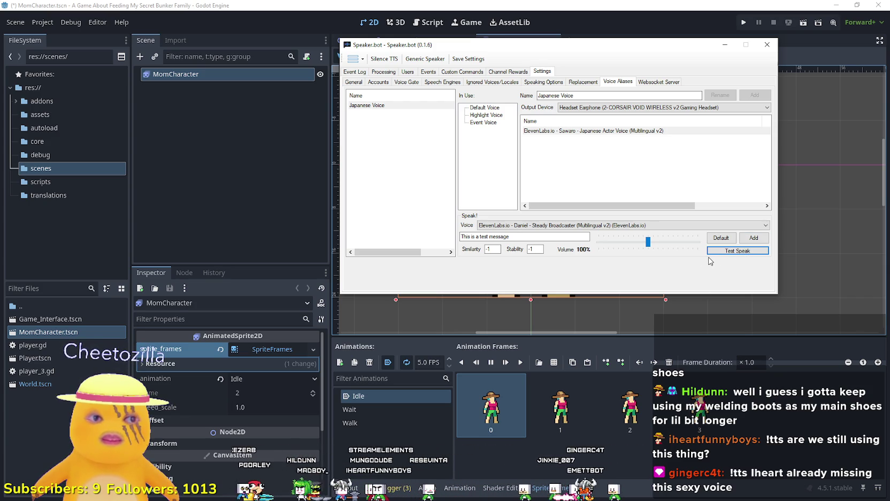
pyautogui.click(598, 227)
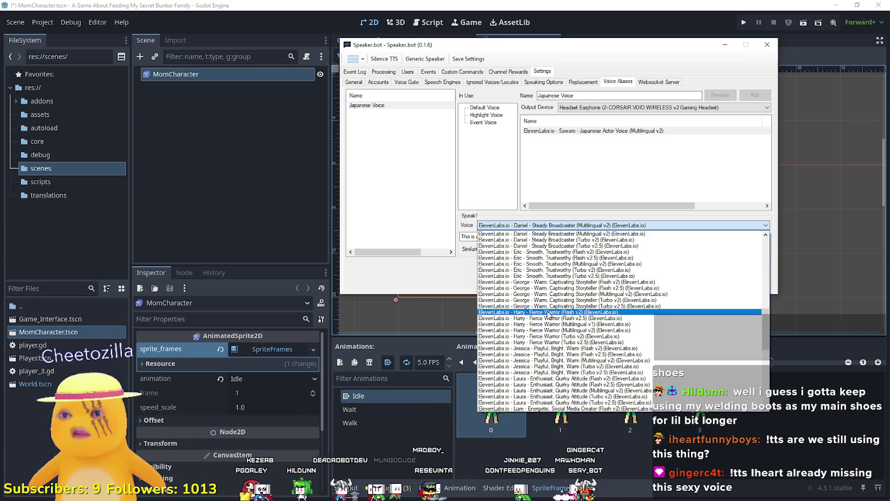
pyautogui.click(608, 295)
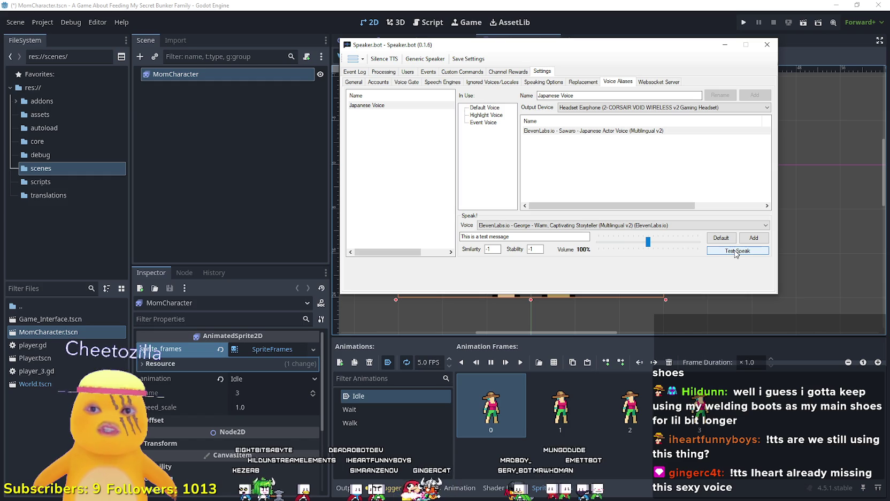
pyautogui.click(736, 251)
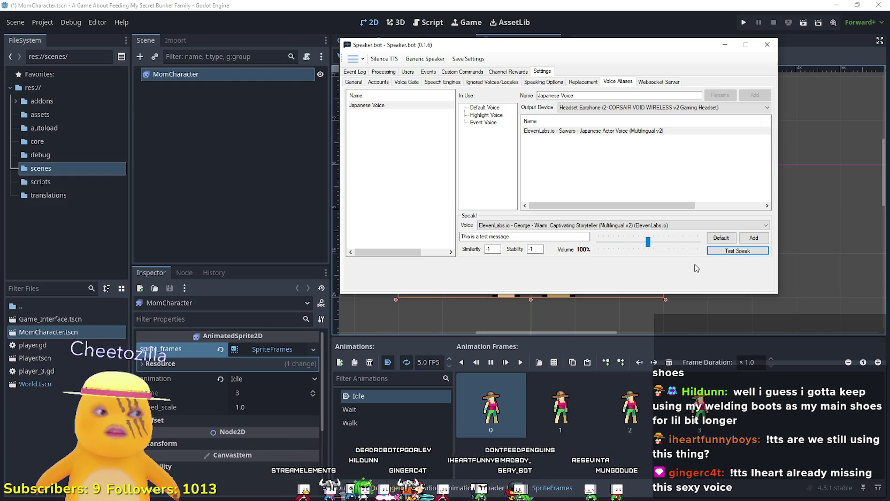
# Step: Replace the test message with a '... likes pineapple on pizza! Gross!' line and speak it
pyautogui.click(519, 237)
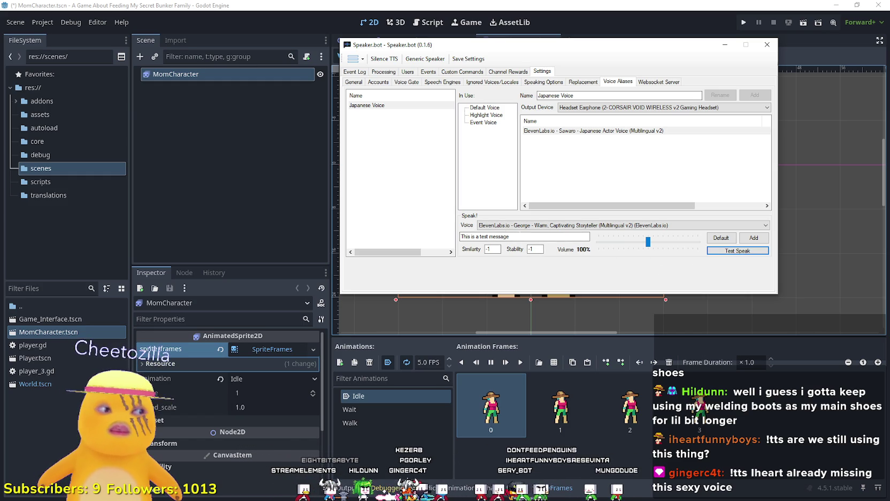
pyautogui.moveTo(511, 237); pyautogui.dragTo(399, 237)
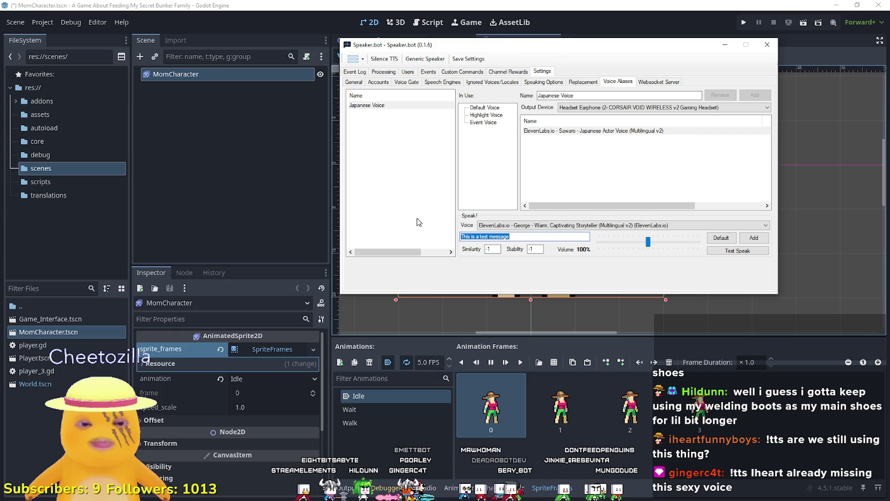
pyautogui.write('heartfu')
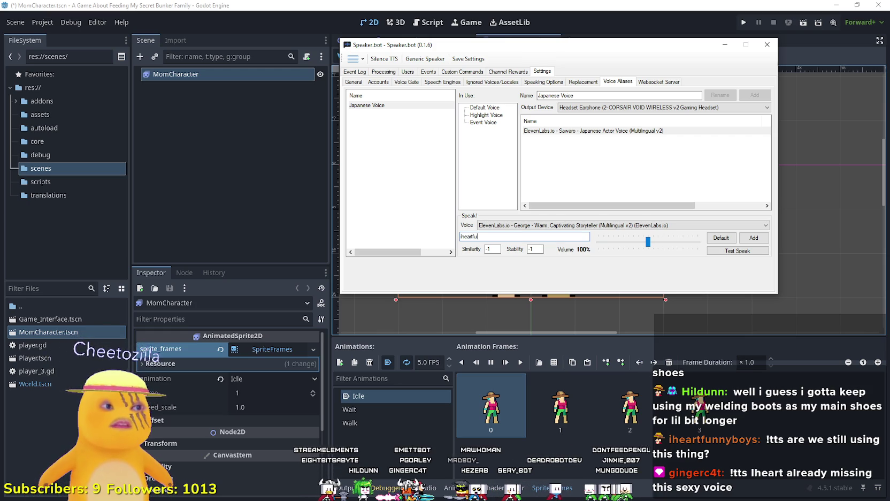
pyautogui.write('nnyboys')
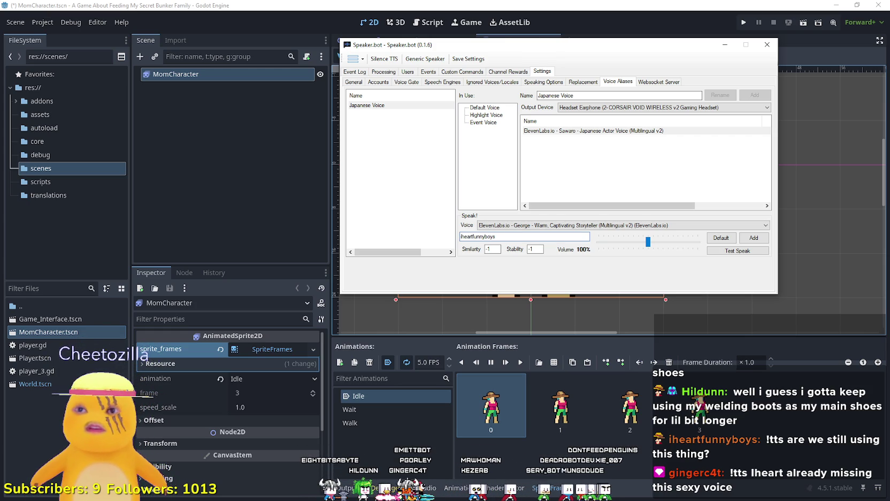
pyautogui.write(' likes pin')
pyautogui.write('ep')
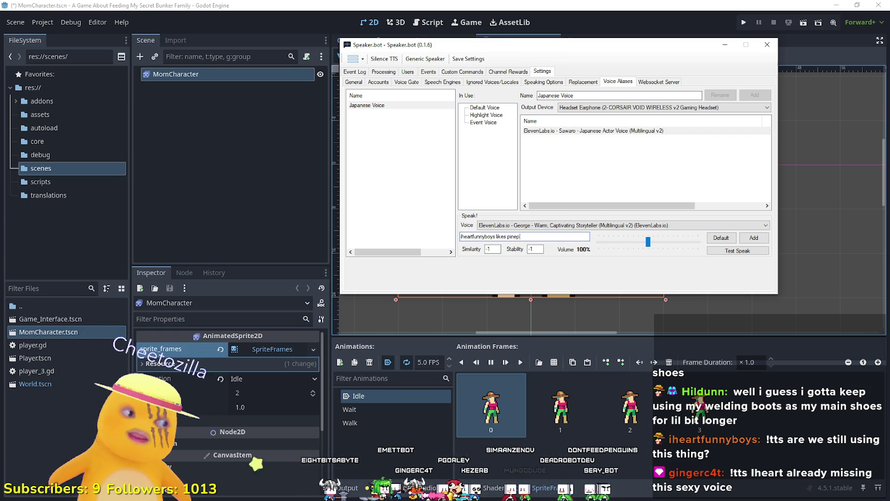
pyautogui.press('BackSpace')
pyautogui.write('apple on')
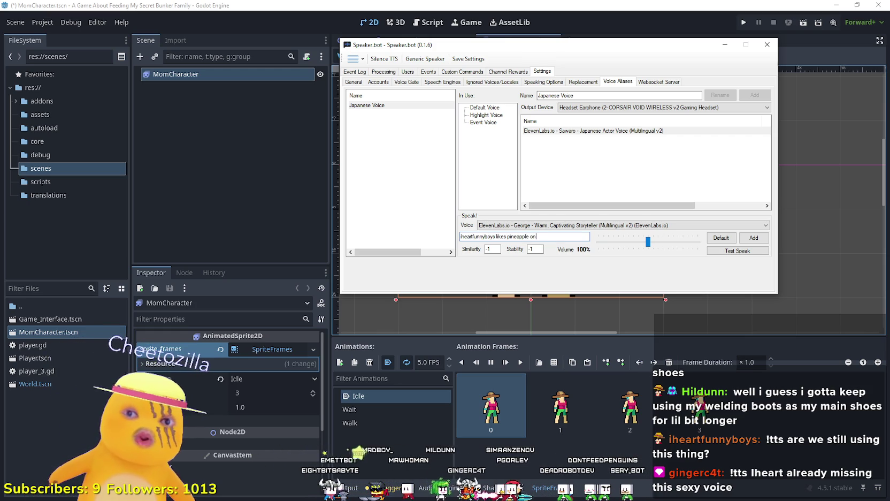
pyautogui.write(' pizza! Greo')
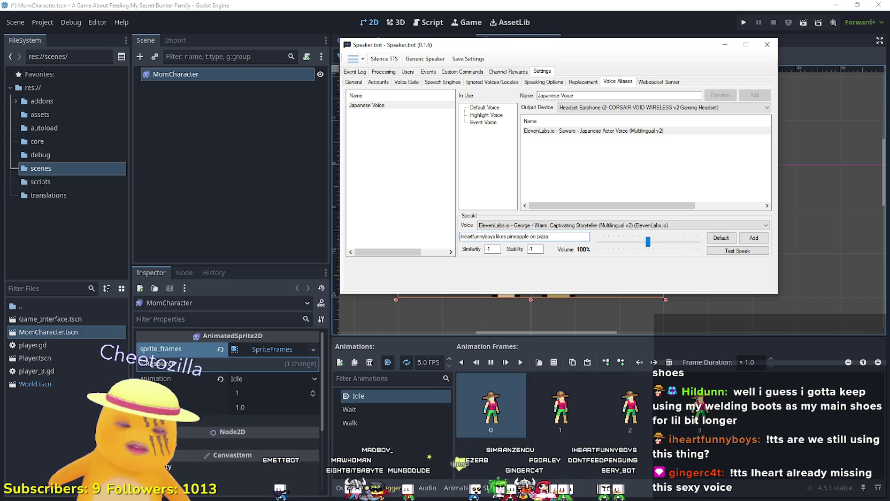
pyautogui.press('BackSpace')
pyautogui.press('BackSpace')
pyautogui.write('oss!')
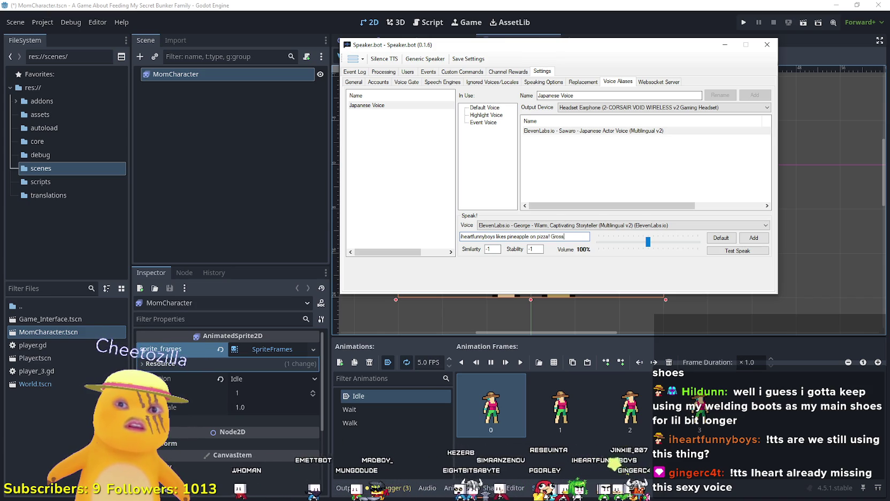
pyautogui.click(737, 250)
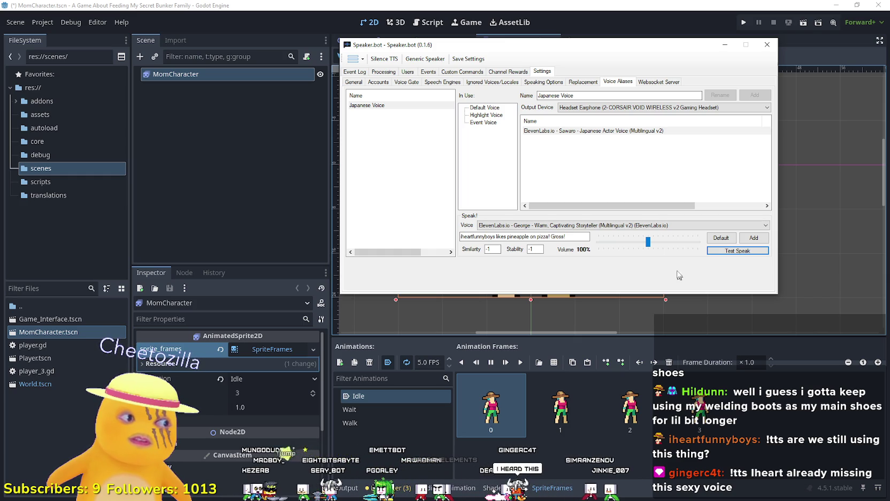
# Step: Try the Harry - Fierce Warrior, Laura and Lily Multilingual v2 voices
pyautogui.click(624, 225)
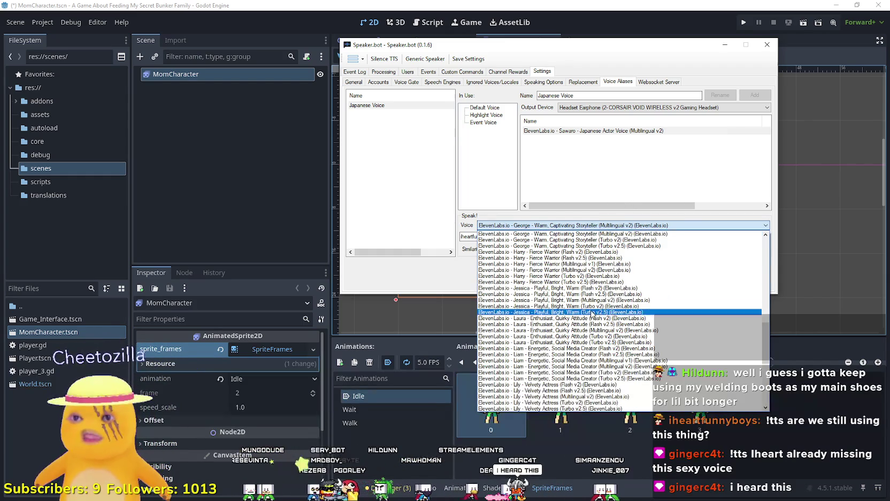
pyautogui.click(622, 270)
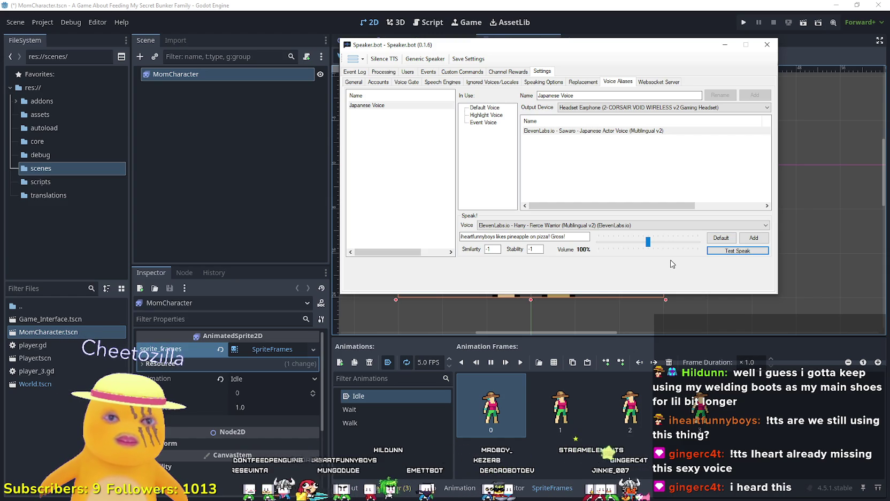
pyautogui.click(645, 226)
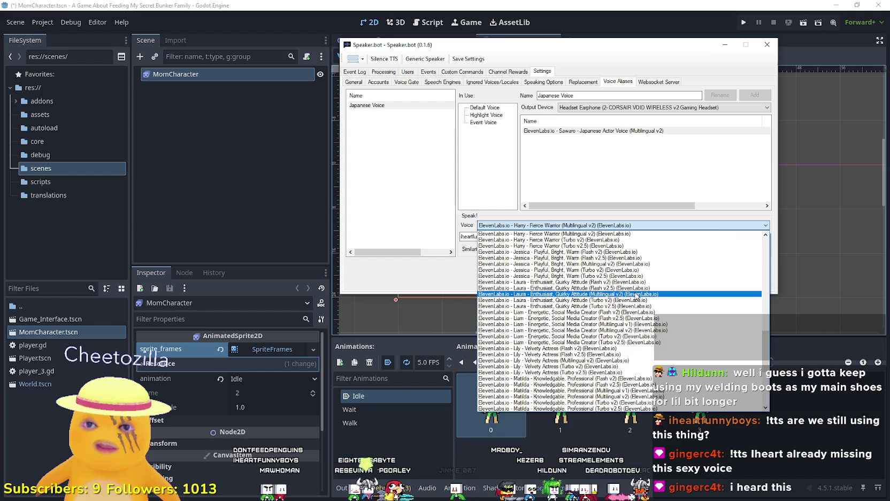
pyautogui.click(637, 294)
pyautogui.click(724, 252)
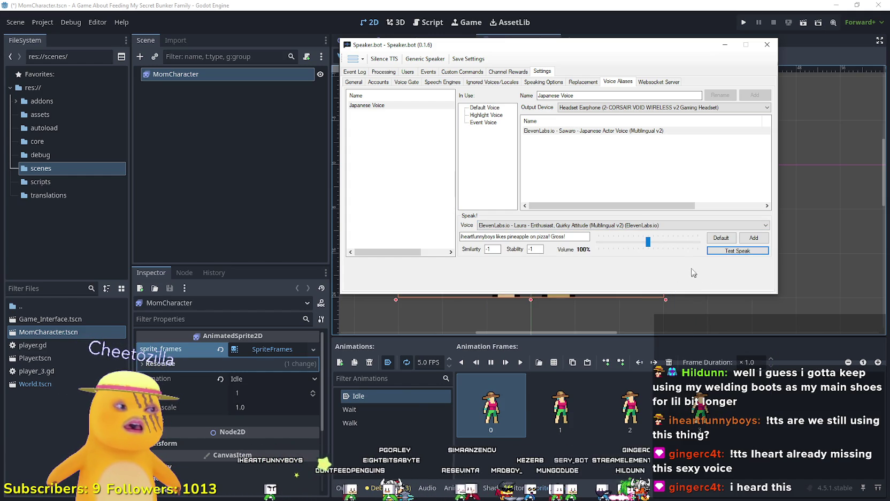
pyautogui.click(642, 225)
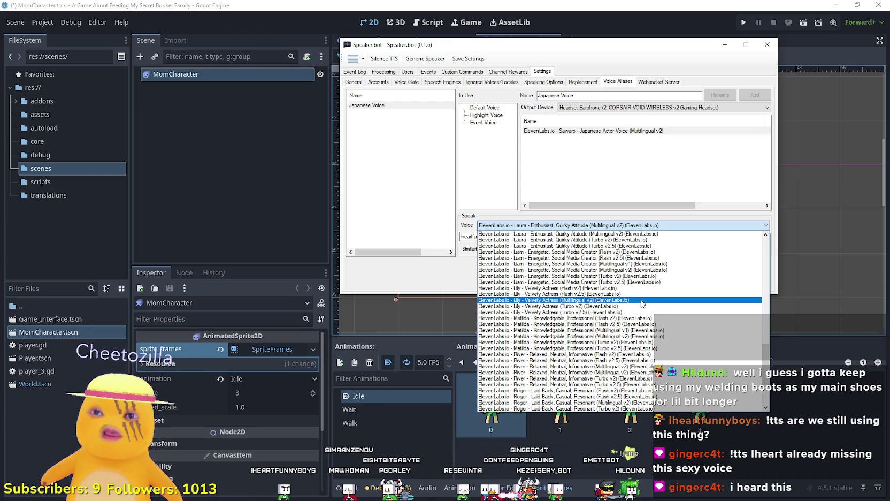
pyautogui.click(641, 300)
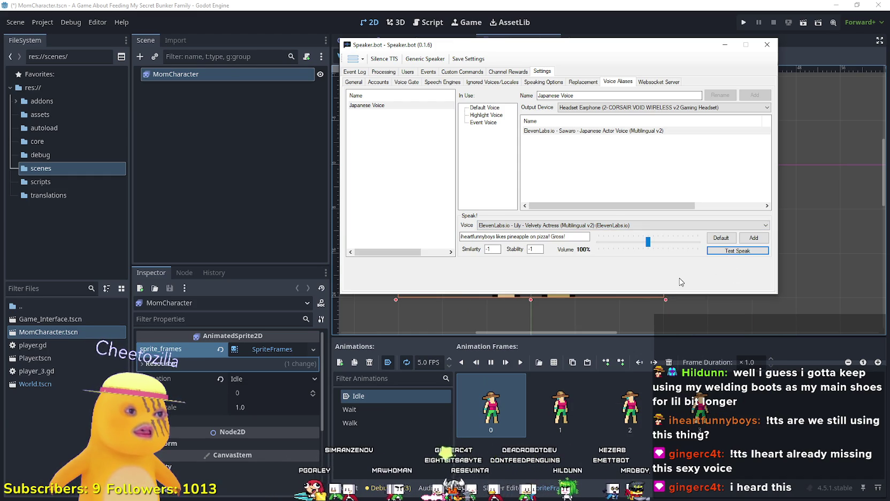
# Step: Try Matilda and Roger, ending on Sarah - Mature, Reassuring, Confident as the test voice
pyautogui.click(602, 225)
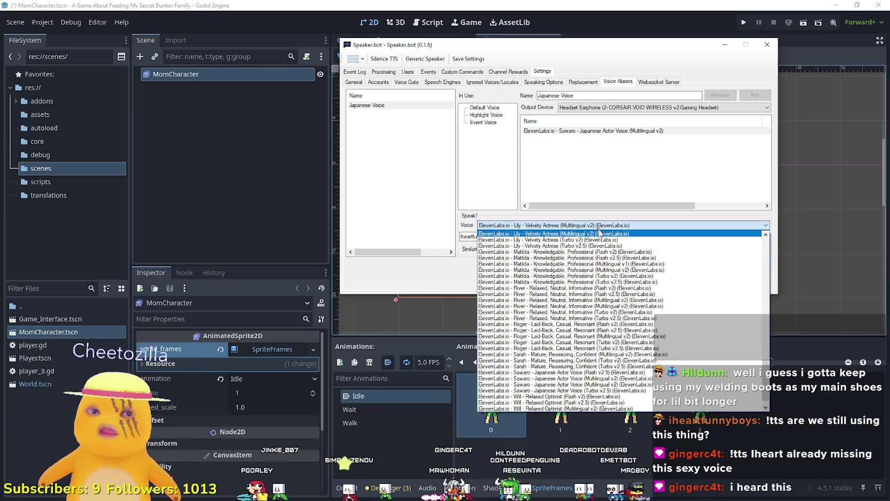
pyautogui.scroll(-1, 735, 306)
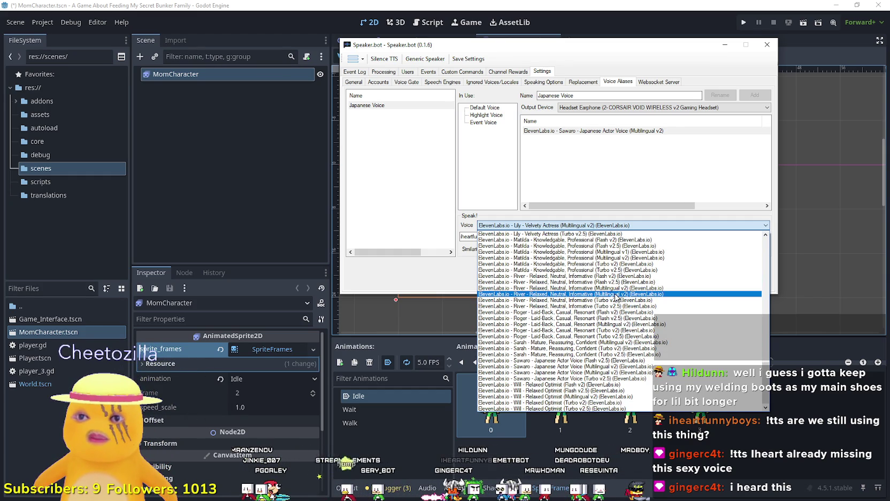
pyautogui.click(606, 260)
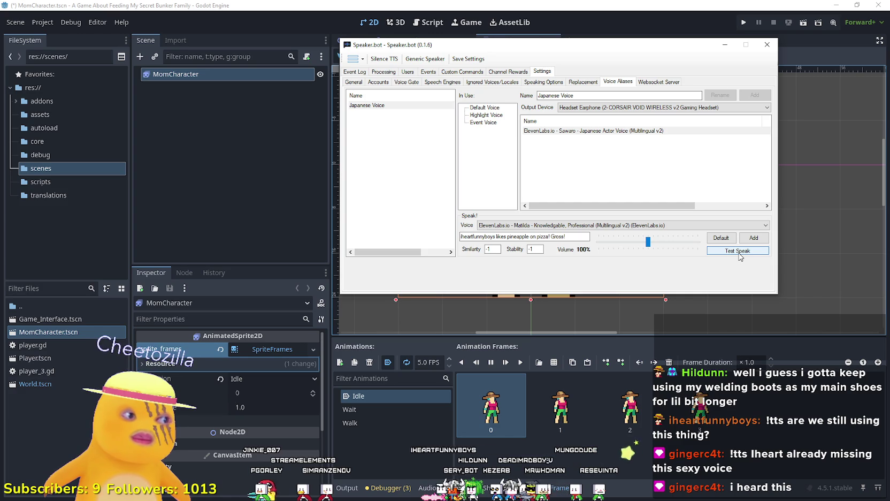
pyautogui.click(602, 225)
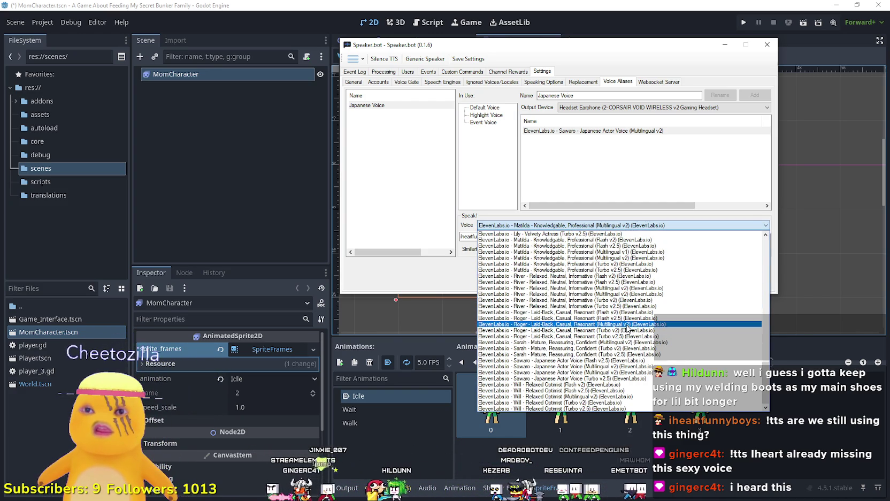
pyautogui.click(588, 324)
pyautogui.click(732, 258)
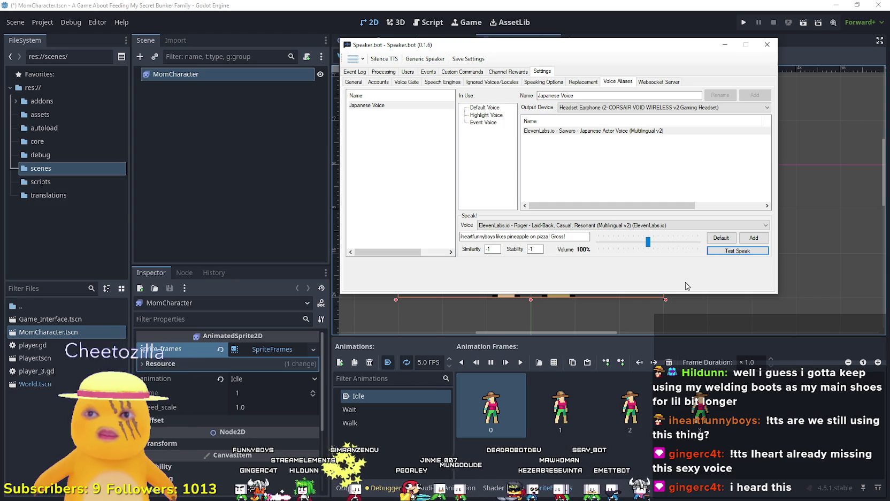
pyautogui.click(639, 225)
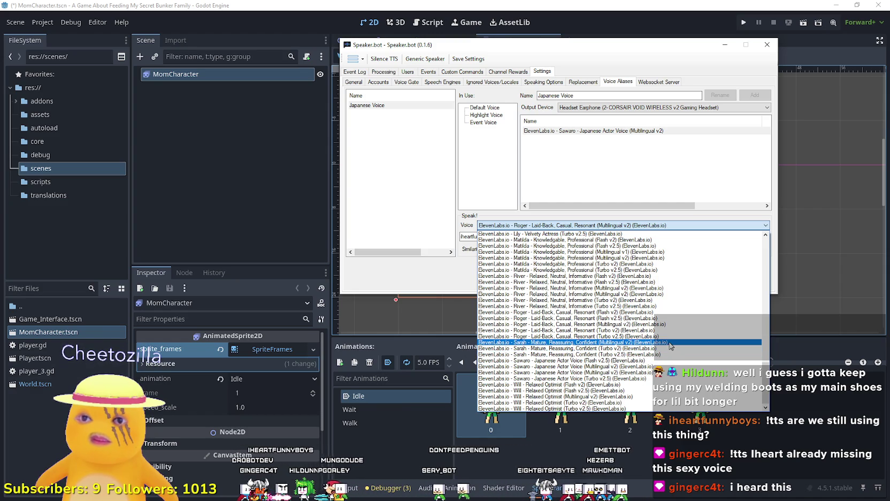
pyautogui.click(670, 342)
pyautogui.click(737, 250)
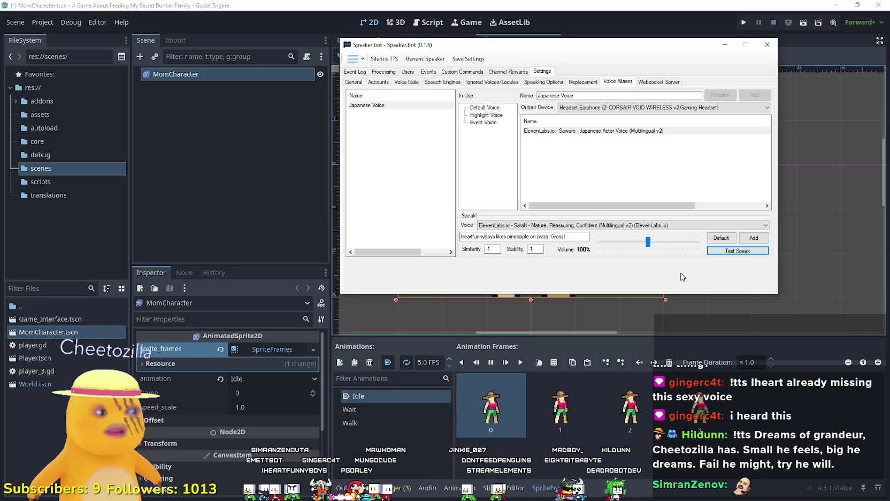
# Step: Browse up and down through the ElevenLabs voice list in the Voice dropdown
pyautogui.click(625, 225)
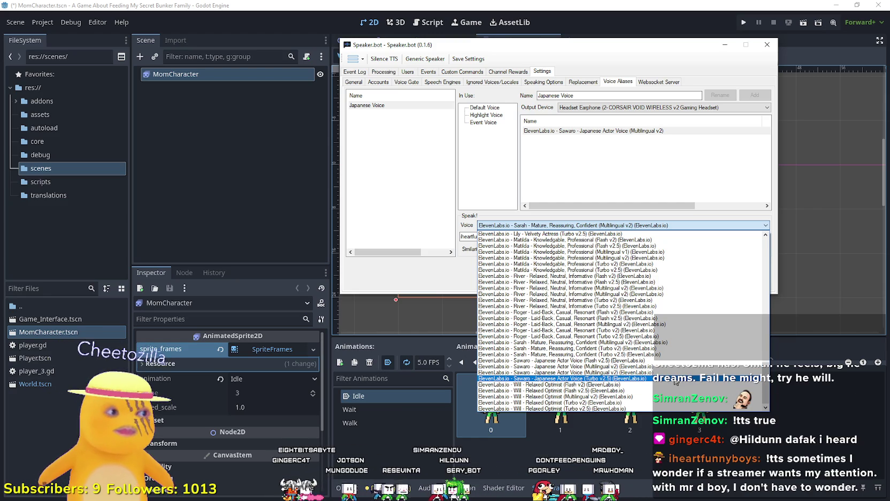
pyautogui.click(665, 188)
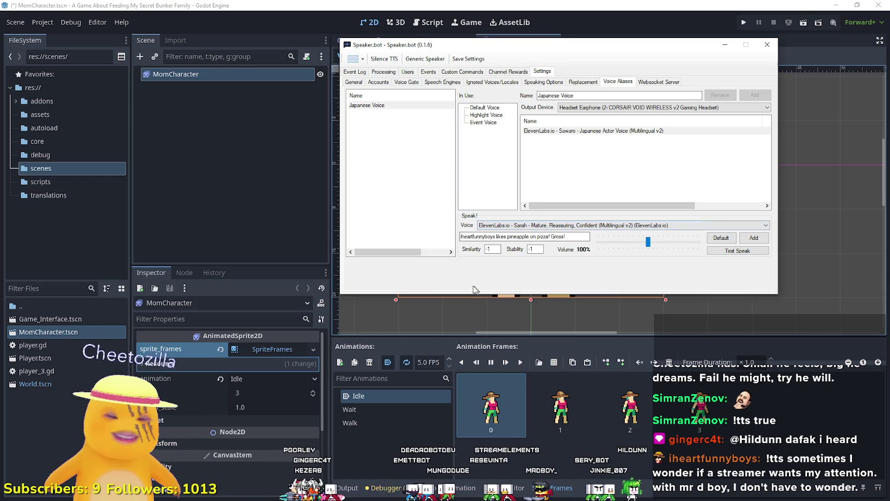
pyautogui.click(543, 227)
pyautogui.scroll(10, 595, 345)
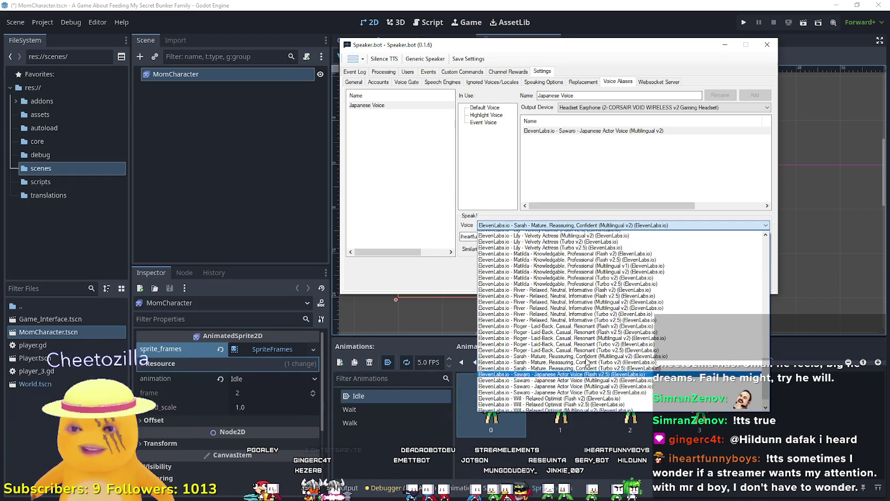
pyautogui.scroll(13, 595, 345)
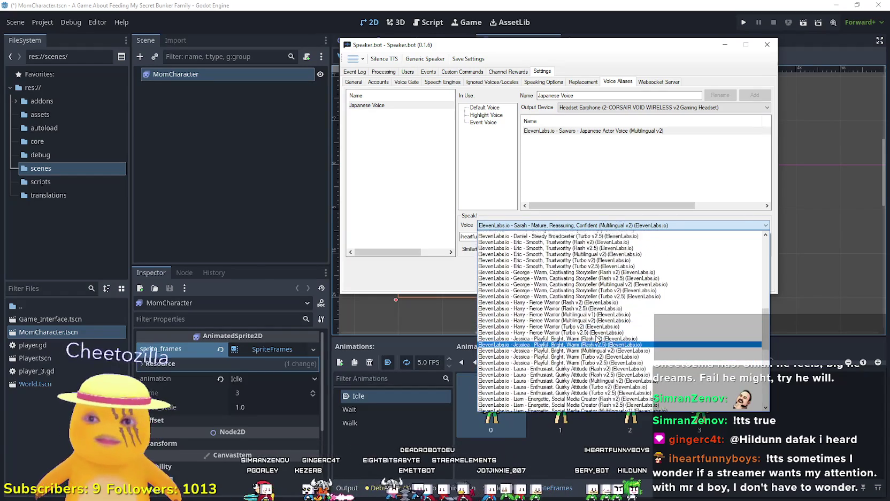
pyautogui.scroll(10, 623, 287)
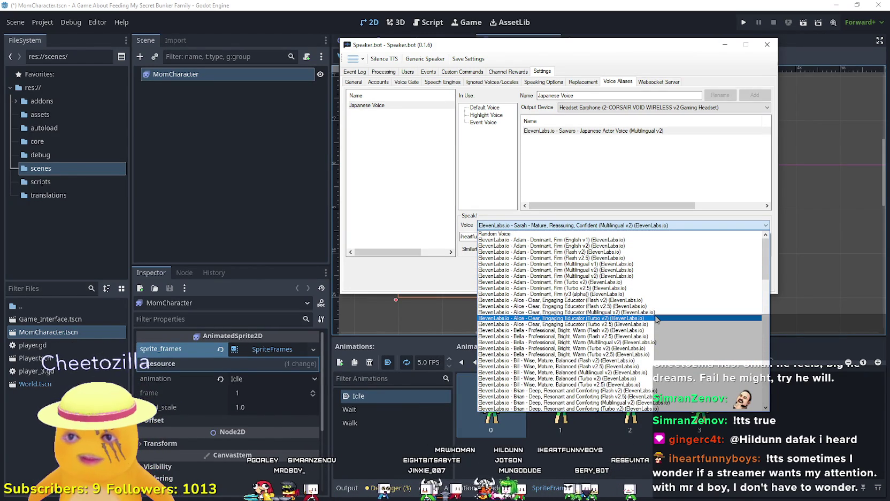
pyautogui.scroll(-1, 653, 320)
pyautogui.scroll(-1, 642, 364)
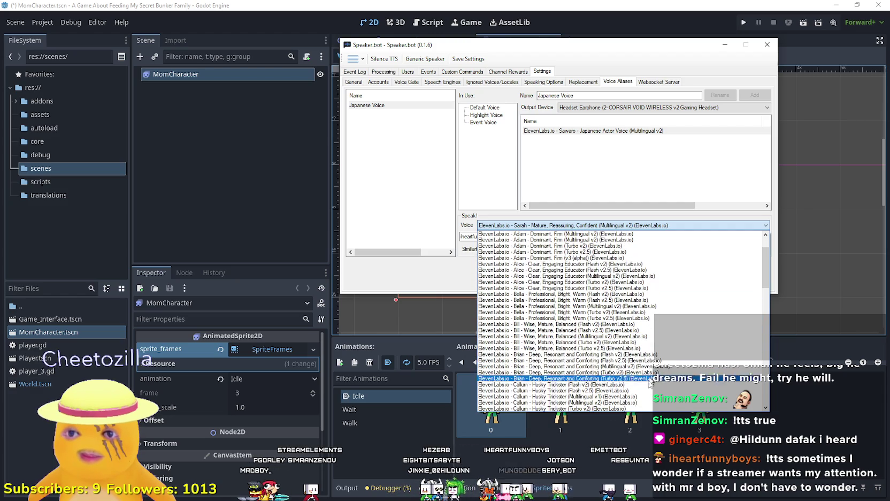
pyautogui.scroll(-5, 641, 372)
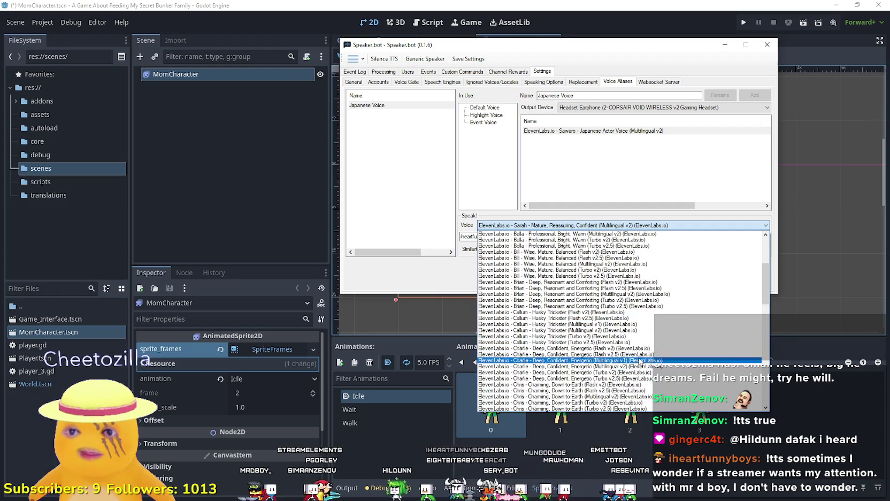
pyautogui.scroll(-3, 642, 362)
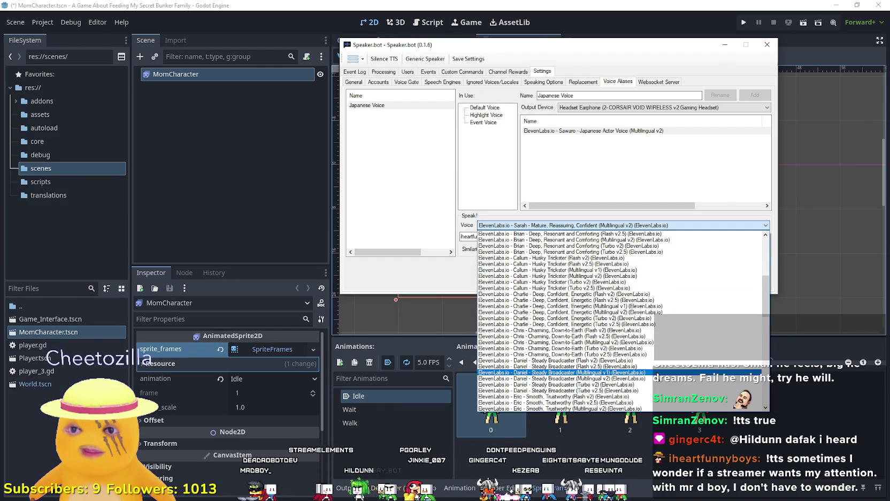
# Step: Select Daniel - Steady Broadcaster (Multilingual v2), test-speak it, and drag Speaker.bot off the canvas
pyautogui.click(656, 379)
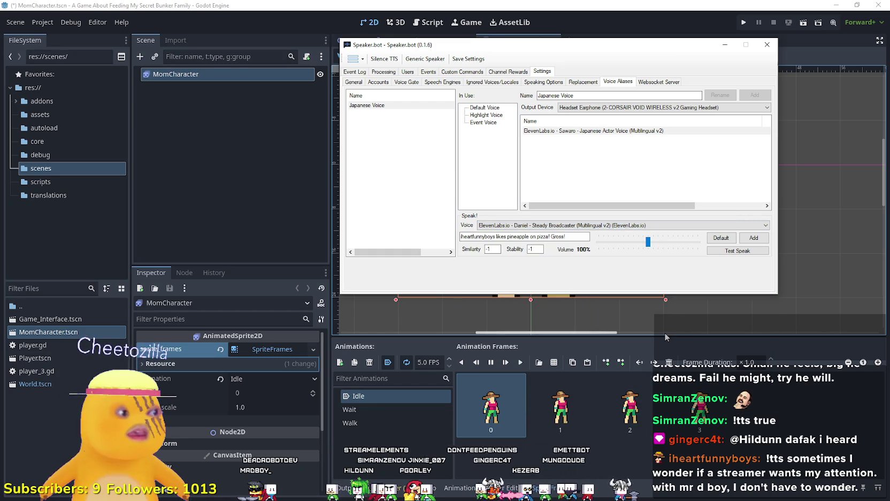
pyautogui.click(737, 251)
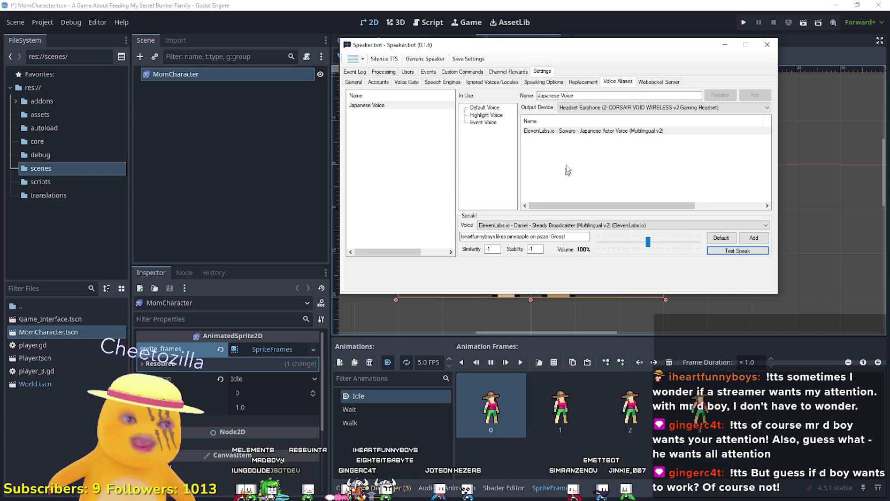
pyautogui.moveTo(659, 54); pyautogui.dragTo(889, 51)
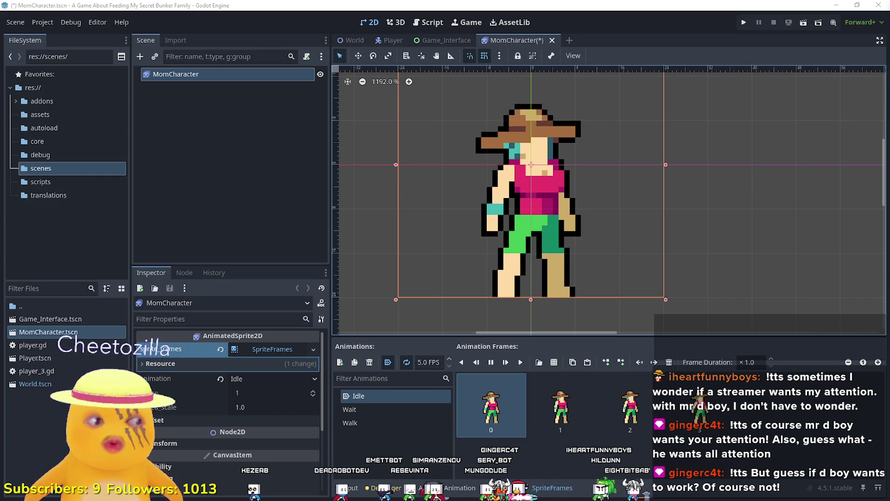
# Step: Zoom and pan the 2D viewport to inspect the magnified MomCharacter sprite
pyautogui.scroll(-1, 668, 278)
pyautogui.scroll(4, 668, 279)
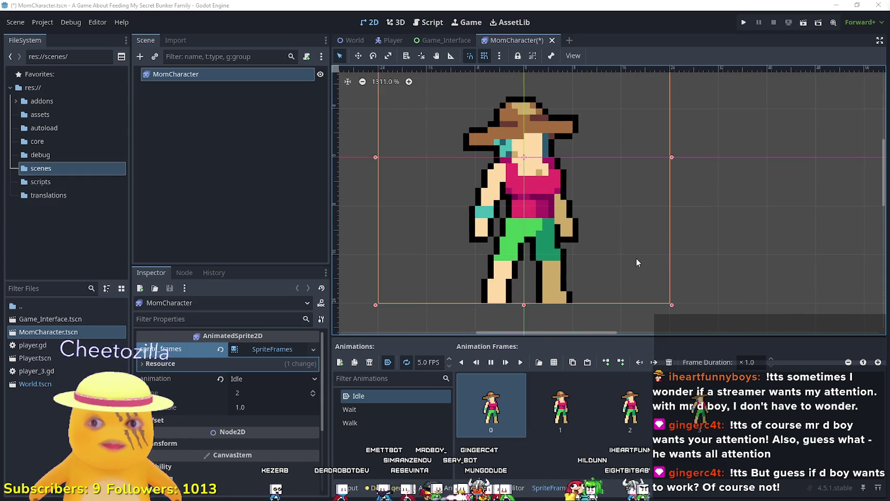
pyautogui.scroll(4, 677, 243)
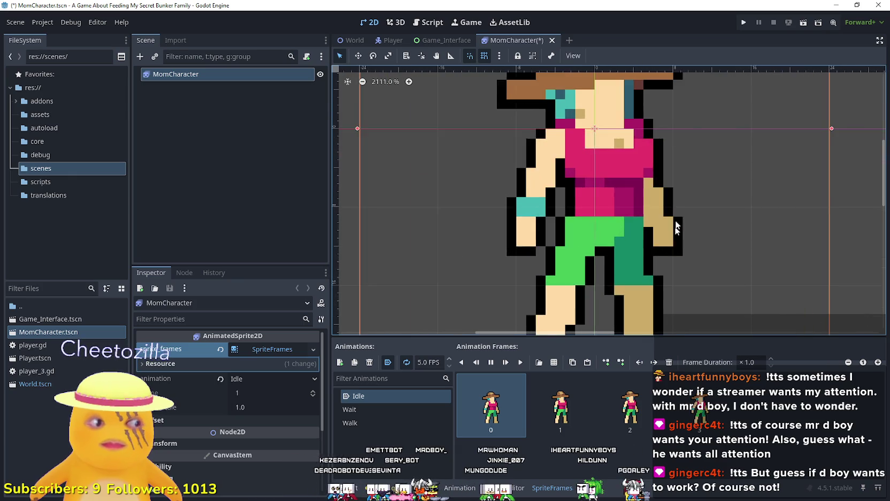
pyautogui.scroll(8, 706, 271)
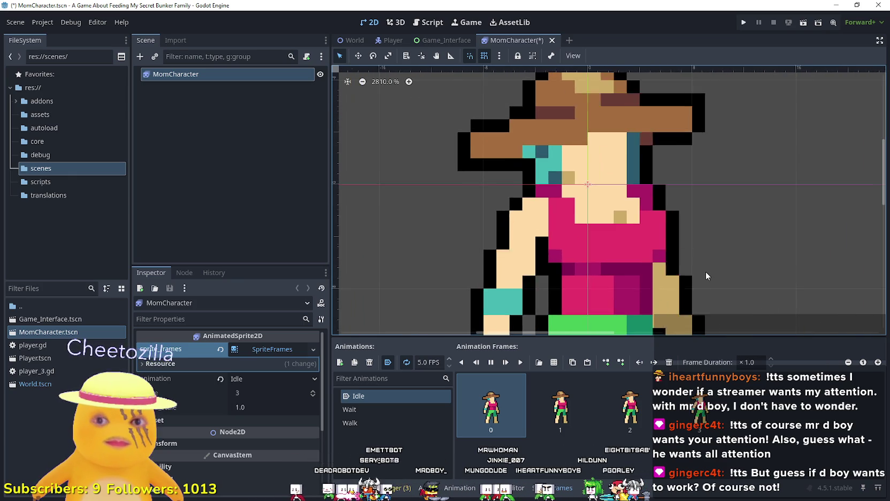
pyautogui.scroll(2, 718, 245)
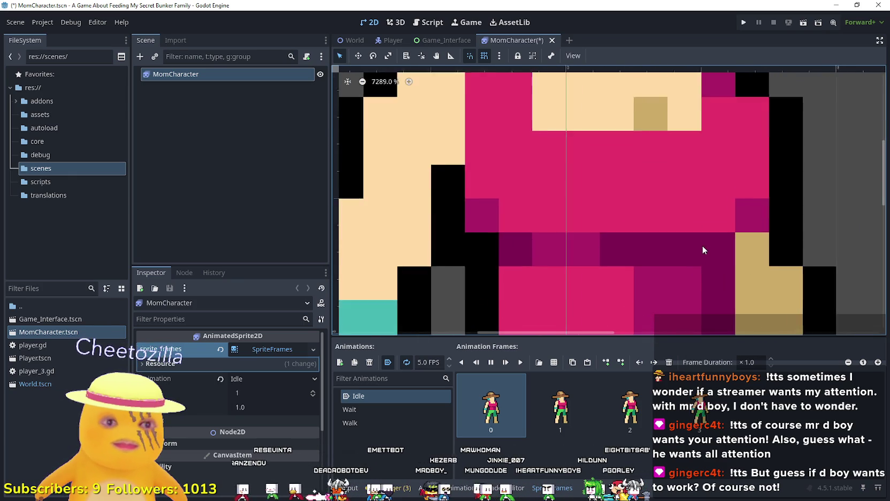
pyautogui.moveTo(800, 289); pyautogui.dragTo(744, 313)
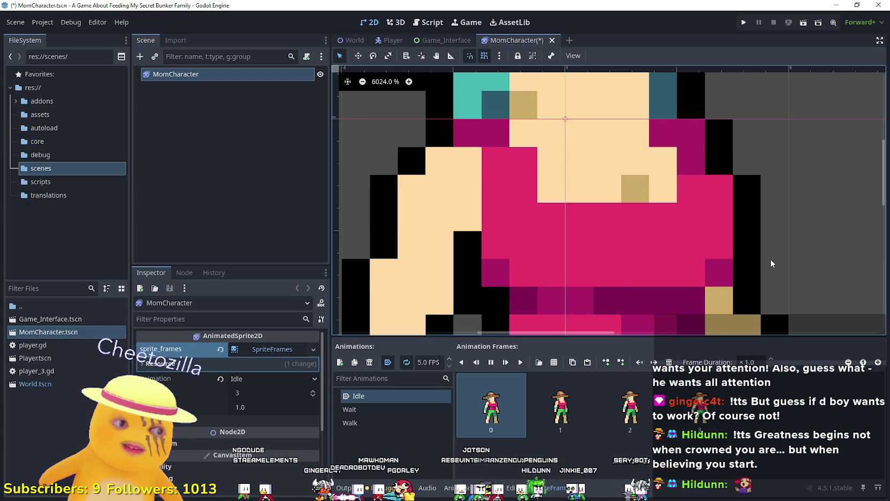
pyautogui.scroll(-3, 771, 263)
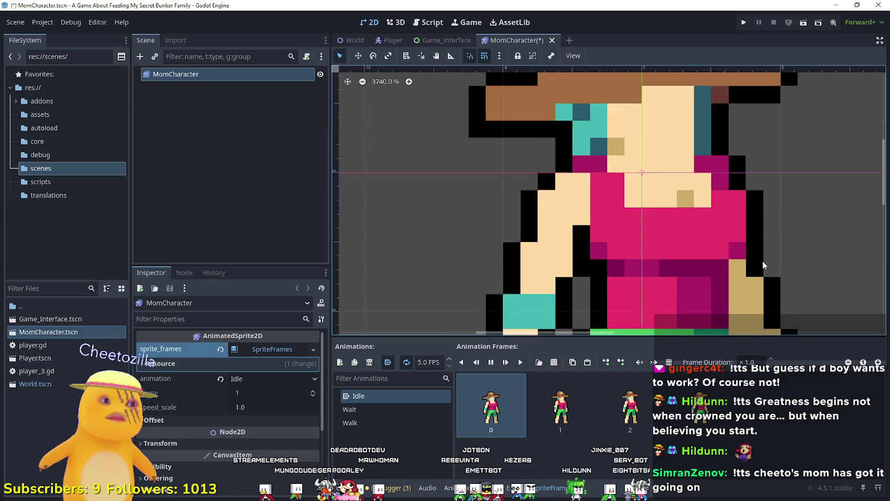
pyautogui.scroll(-7, 751, 267)
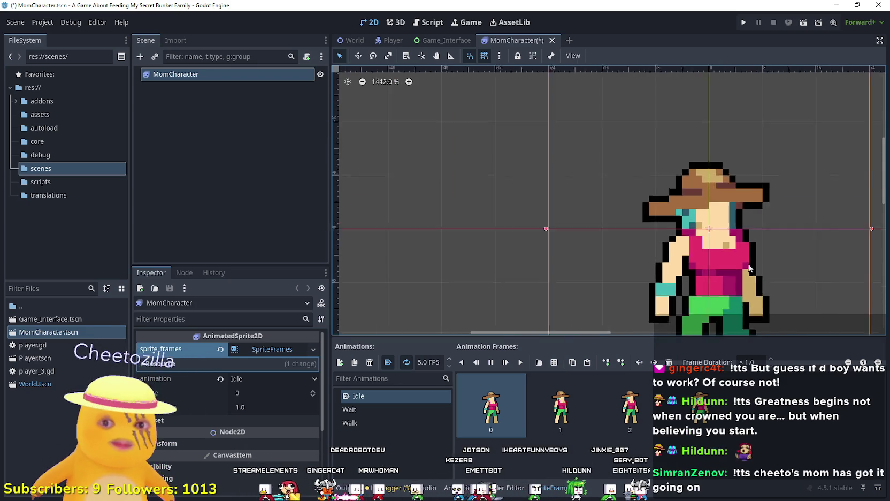
pyautogui.scroll(2, 615, 235)
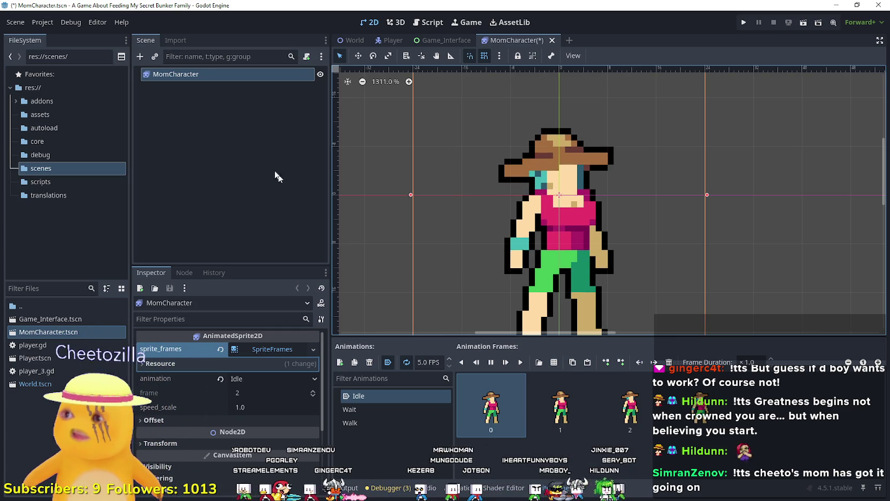
# Step: Add the six second-row frames of CharacterFemales.png to the Wait animation
pyautogui.rightClick(203, 74)
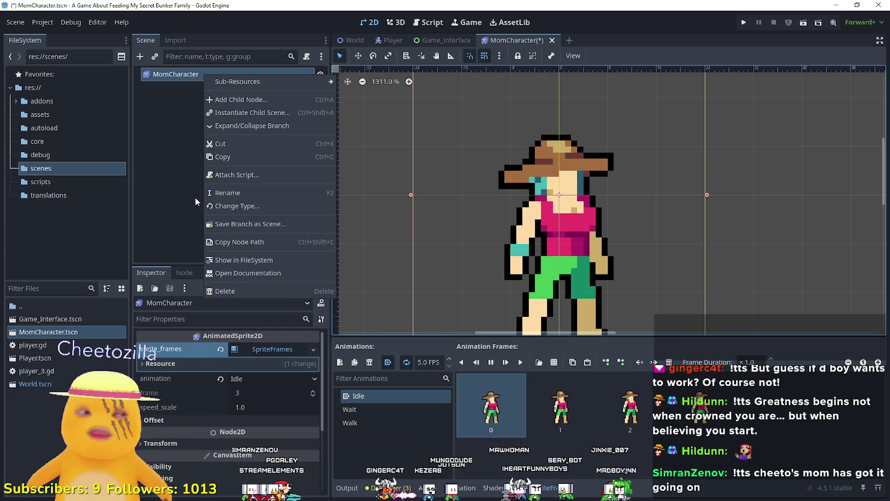
pyautogui.click(381, 410)
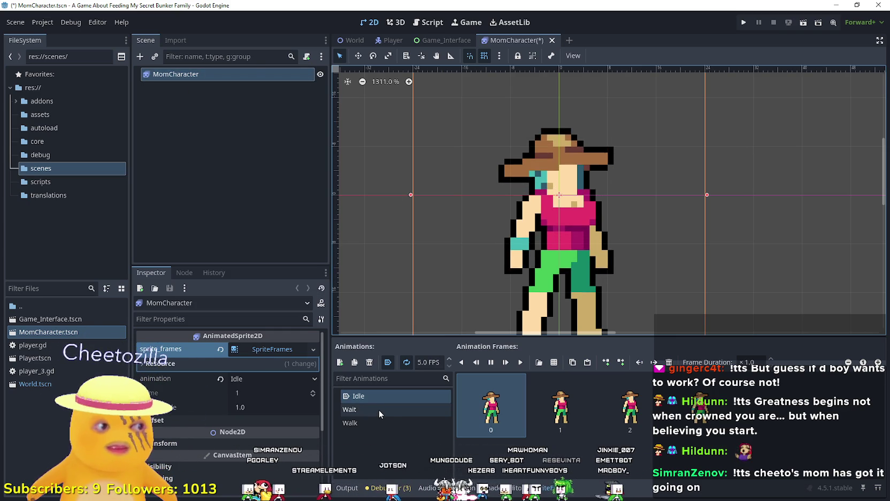
pyautogui.click(379, 408)
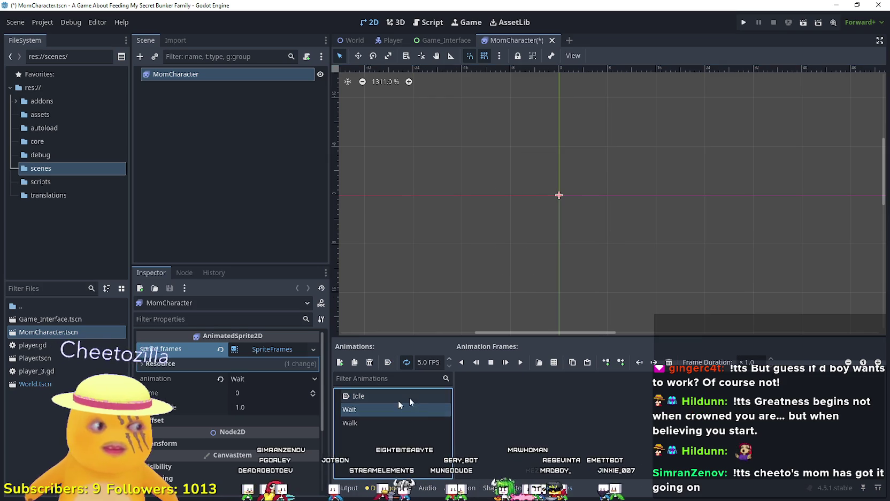
pyautogui.click(553, 364)
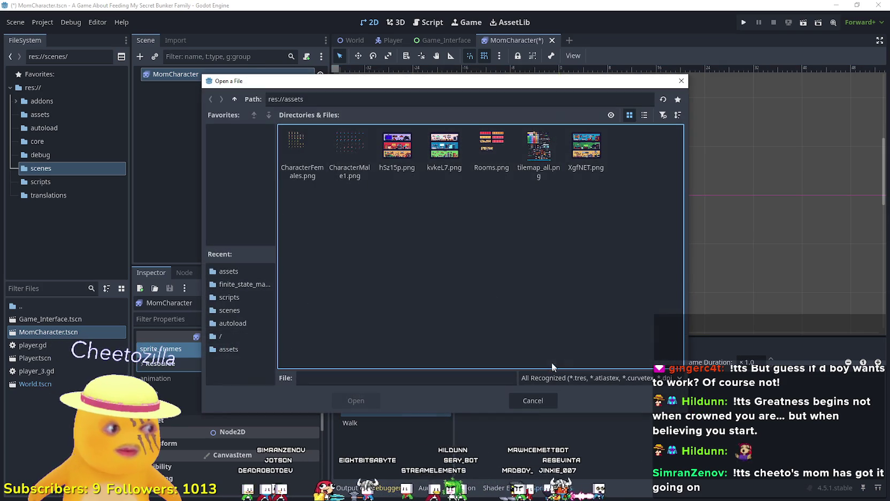
pyautogui.doubleClick(308, 148)
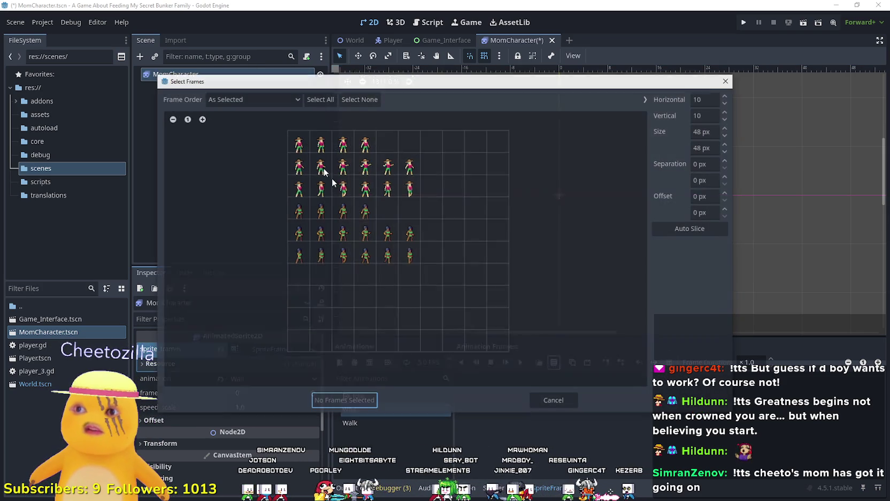
pyautogui.moveTo(300, 174); pyautogui.dragTo(381, 170)
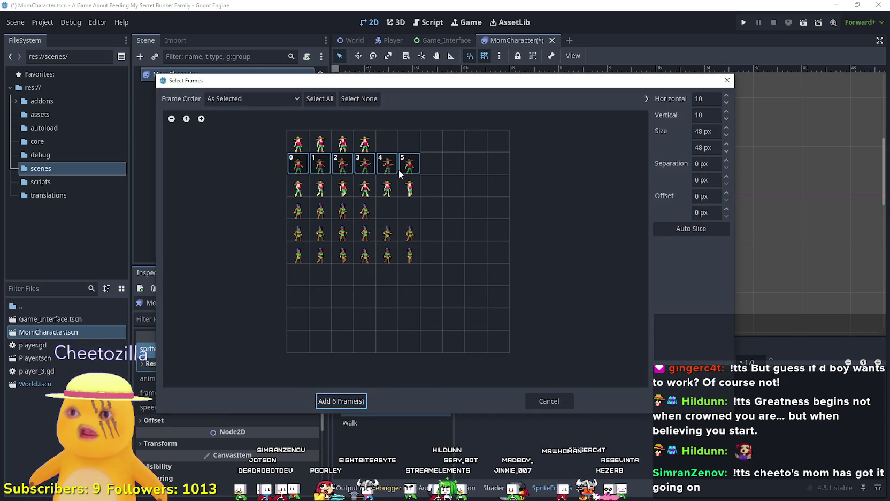
pyautogui.click(353, 402)
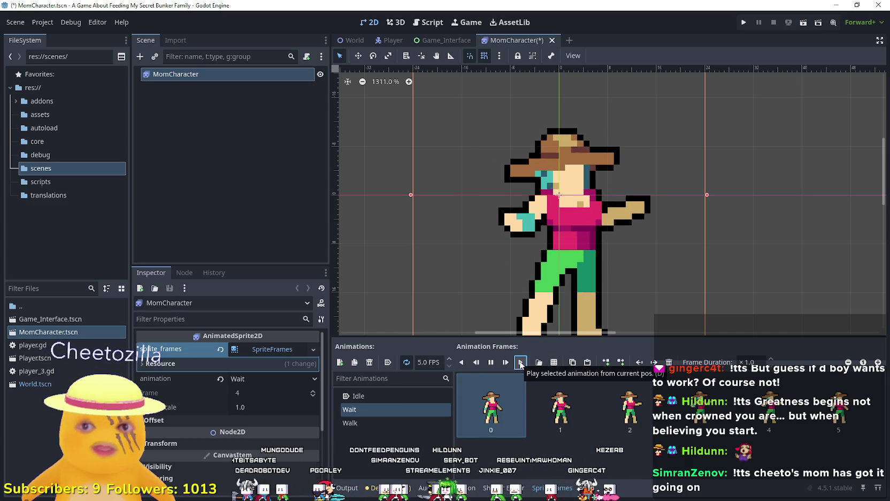
# Step: Rename the Wait animation to Action and play its preview
pyautogui.doubleClick(398, 407)
pyautogui.write('Action')
pyautogui.press('Return')
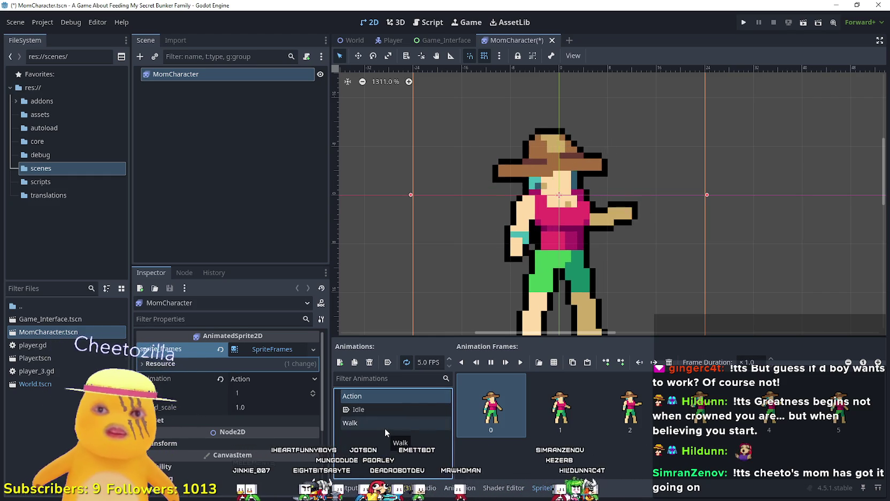
pyautogui.scroll(-3, 520, 215)
pyautogui.scroll(3, 523, 218)
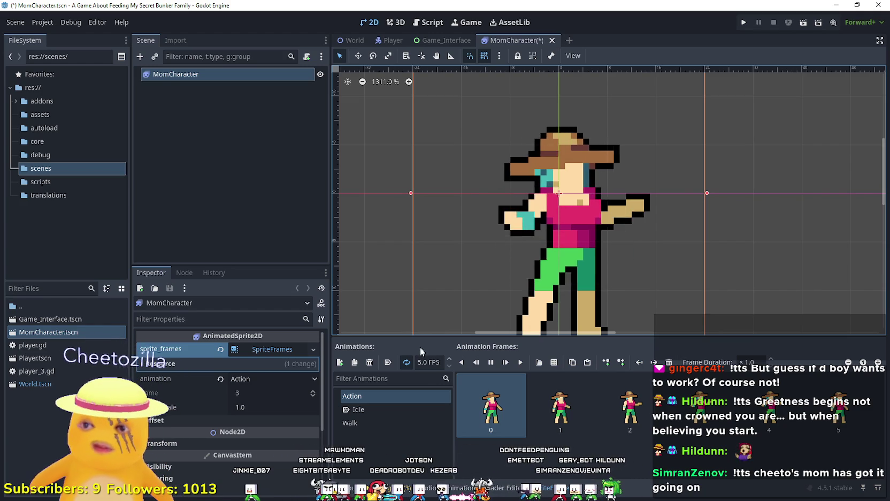
pyautogui.click(521, 362)
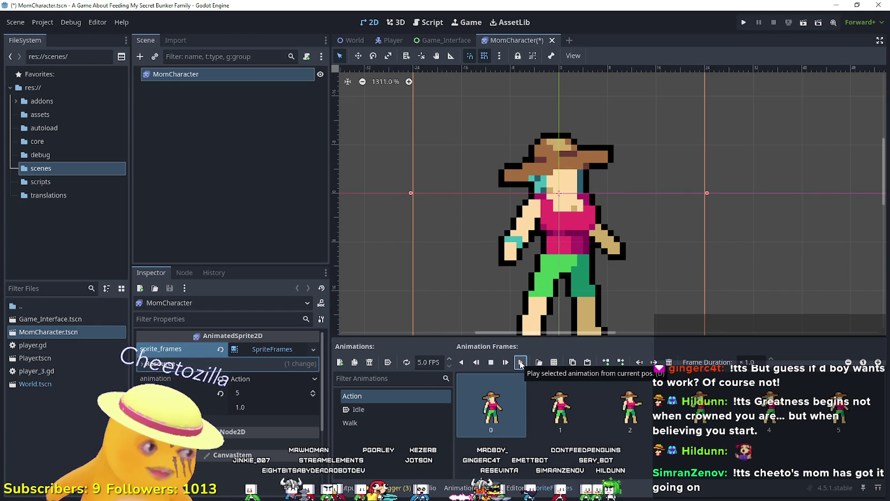
pyautogui.click(365, 422)
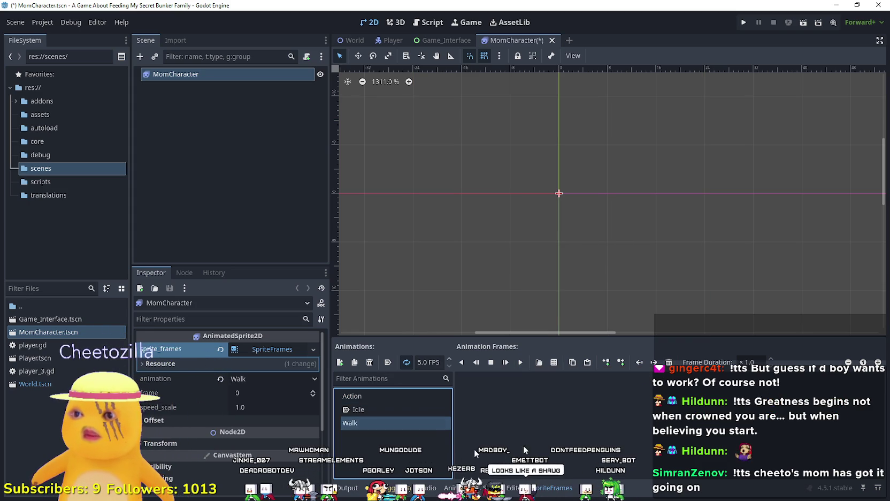
# Step: Add the six third-row walking frames of CharacterFemales.png to Walk and preview the cycle
pyautogui.click(555, 362)
pyautogui.click(304, 158)
pyautogui.doubleClick(302, 155)
pyautogui.moveTo(298, 186); pyautogui.dragTo(409, 186)
pyautogui.click(342, 400)
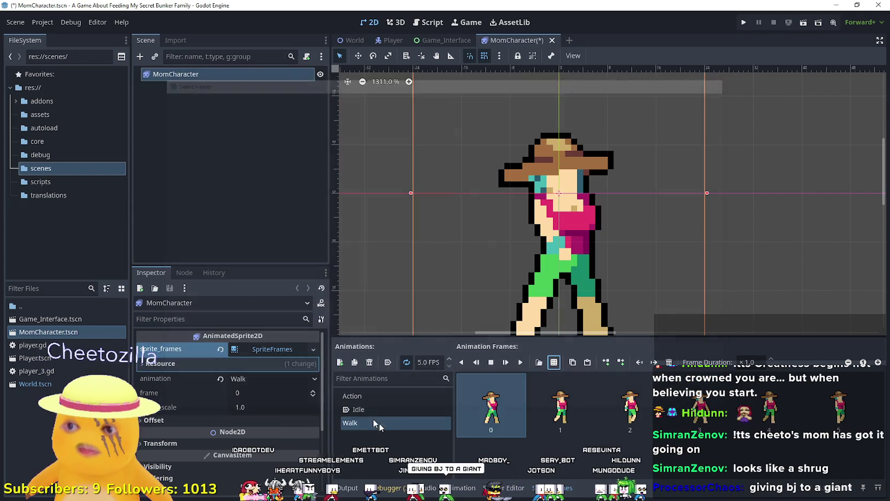
pyautogui.click(520, 366)
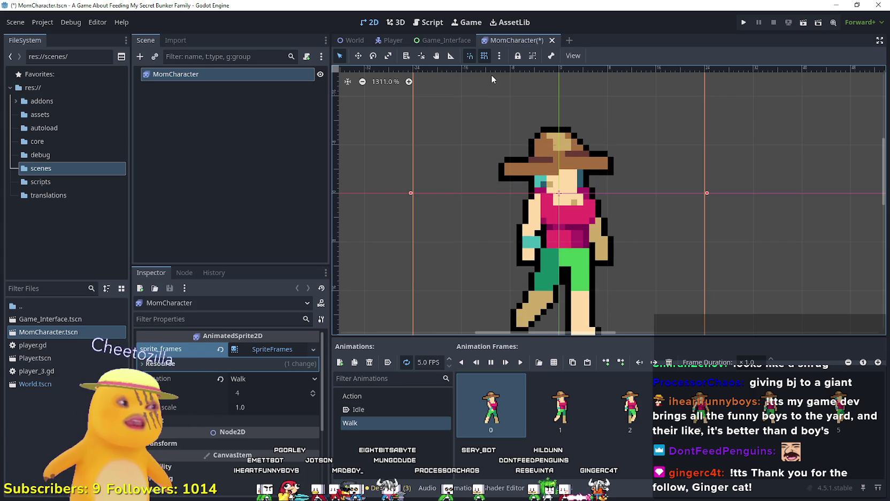
pyautogui.scroll(-1, 524, 199)
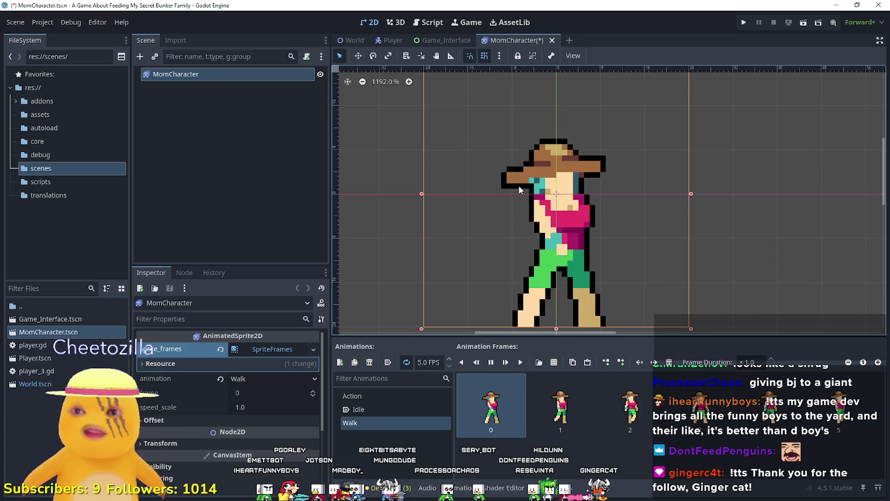
pyautogui.scroll(-1, 533, 202)
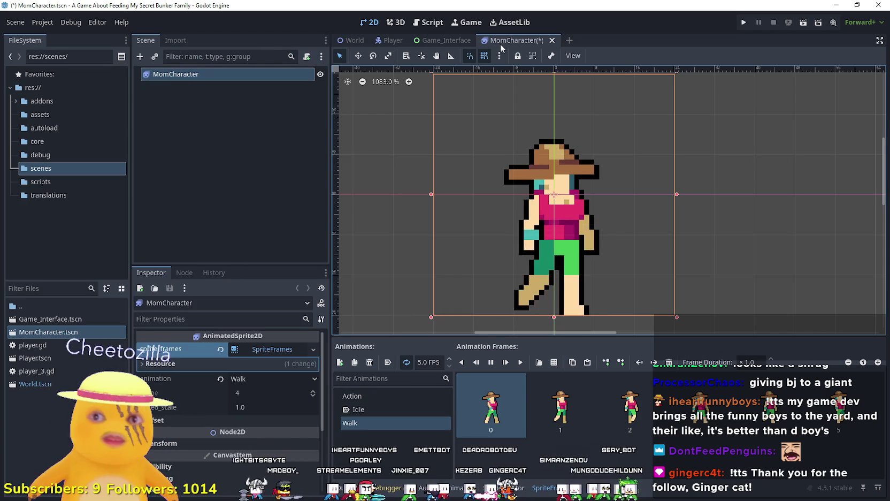
# Step: Check the frame rate of the Player scene's Idle and Walk animations
pyautogui.click(386, 40)
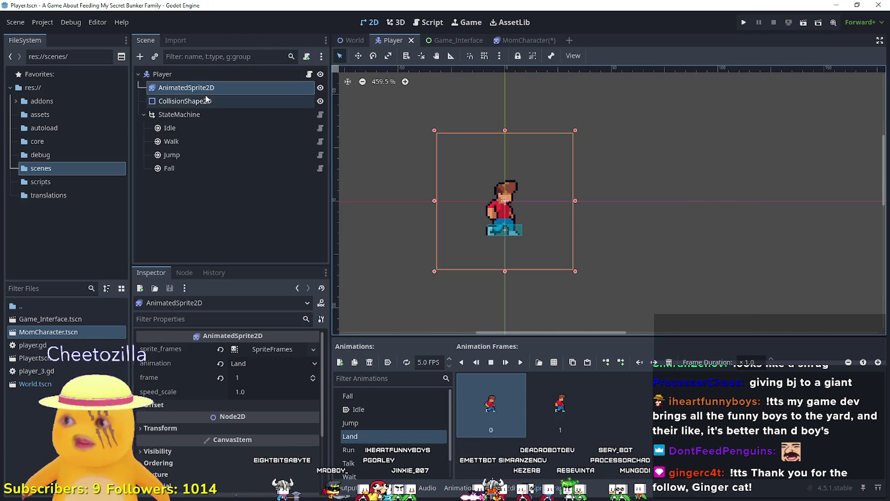
pyautogui.scroll(-1, 394, 453)
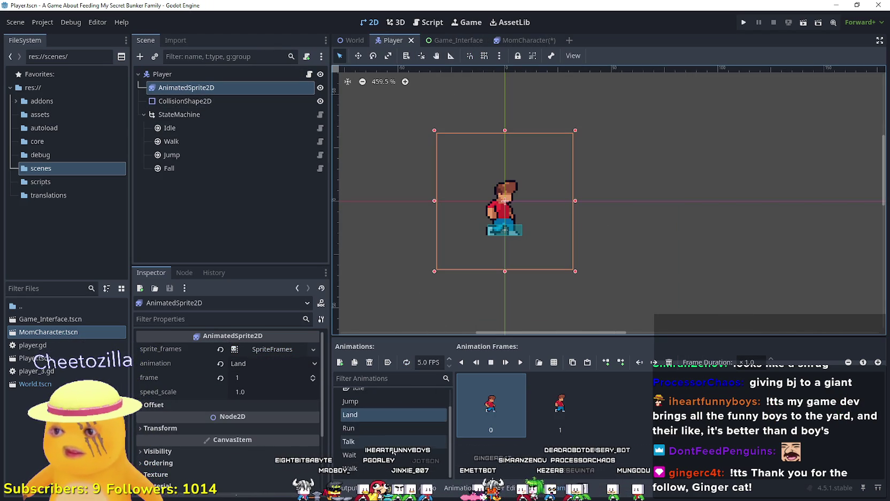
pyautogui.scroll(1, 376, 409)
pyautogui.click(378, 408)
pyautogui.scroll(-1, 392, 425)
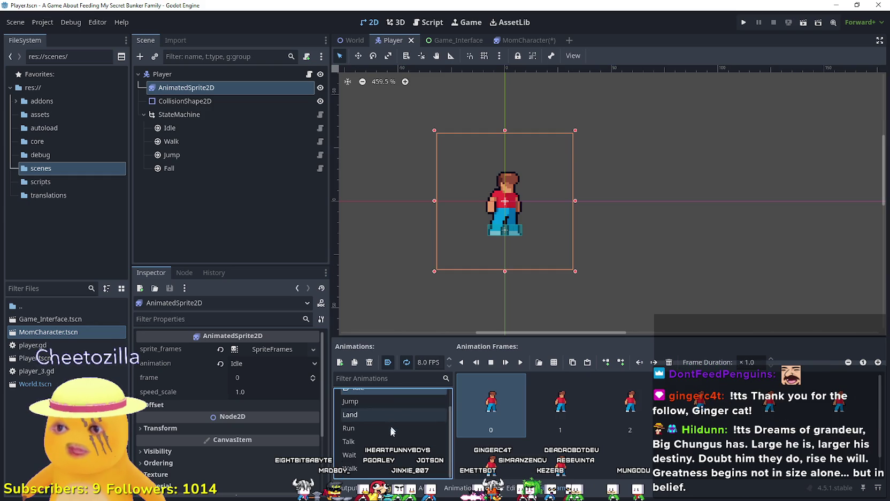
pyautogui.click(353, 468)
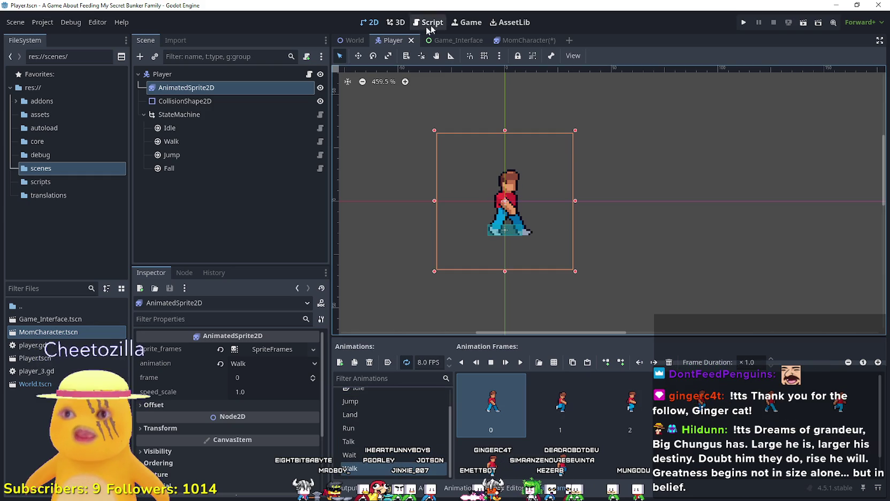
# Step: Back in MomCharacter, raise the Idle animation's speed to 8 FPS
pyautogui.click(510, 40)
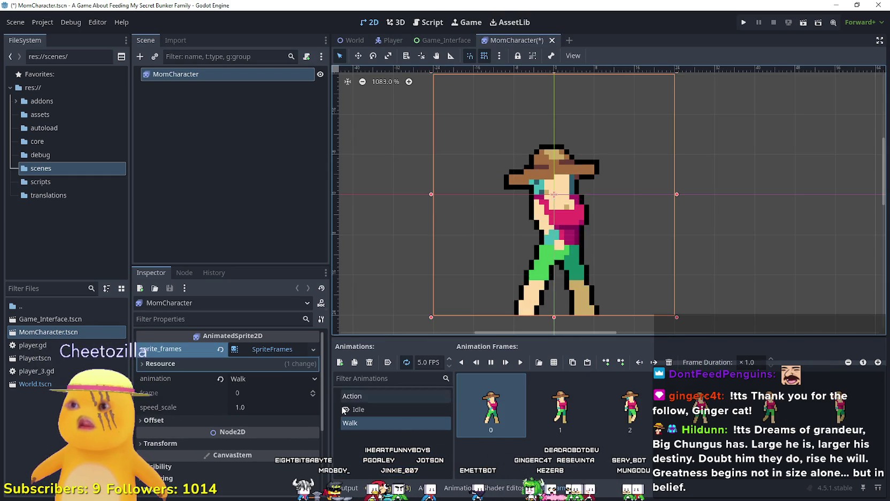
pyautogui.click(414, 407)
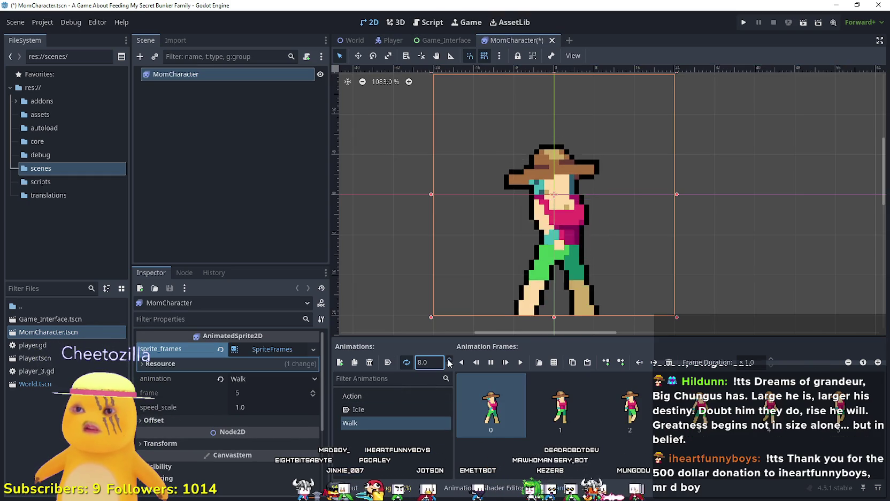
pyautogui.click(423, 395)
pyautogui.click(425, 405)
pyautogui.click(450, 359)
pyautogui.click(449, 359)
pyautogui.click(449, 359)
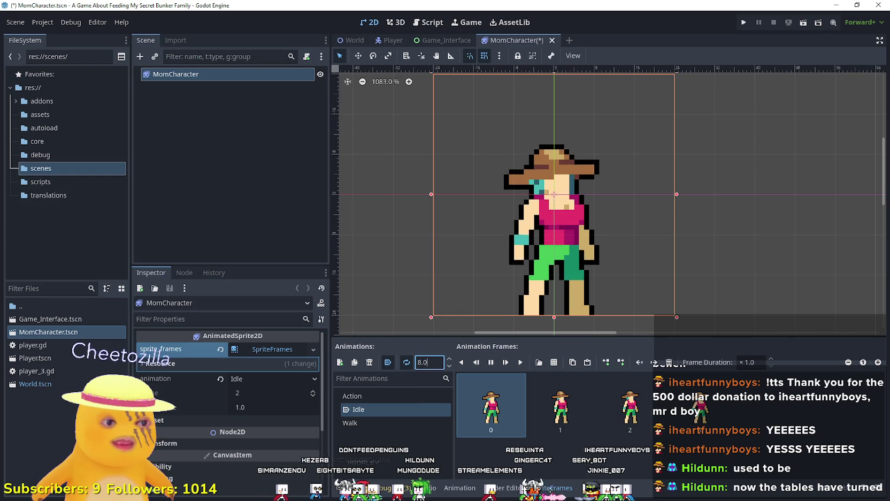
pyautogui.press('F5')
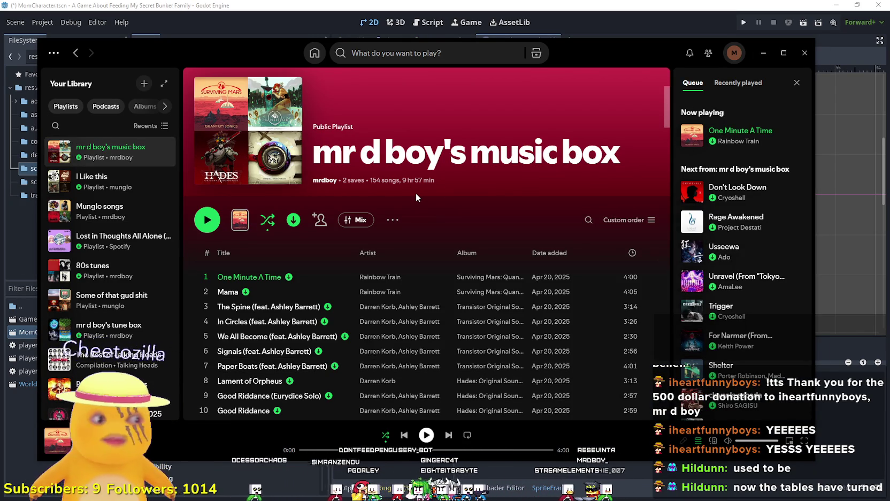
# Step: Play Whiskey from the 'I Like this' playlist, toggle Smart Shuffle on and off, then minimize Spotify
pyautogui.click(91, 176)
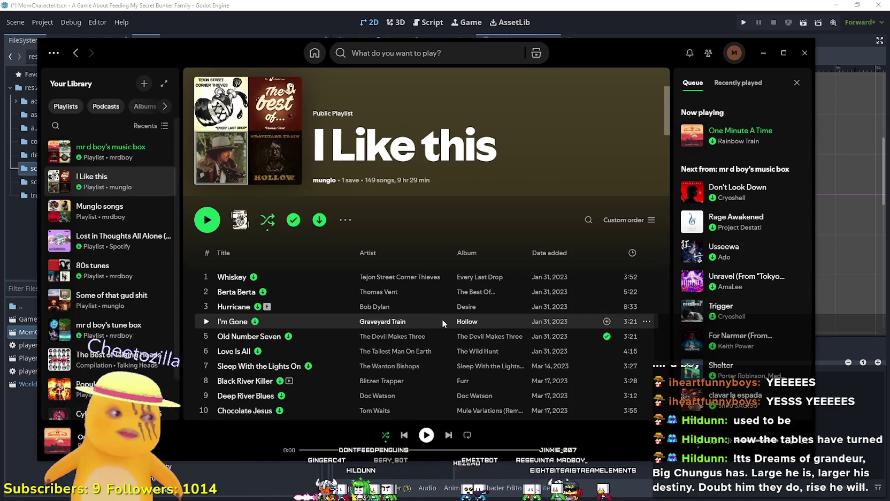
pyautogui.click(206, 277)
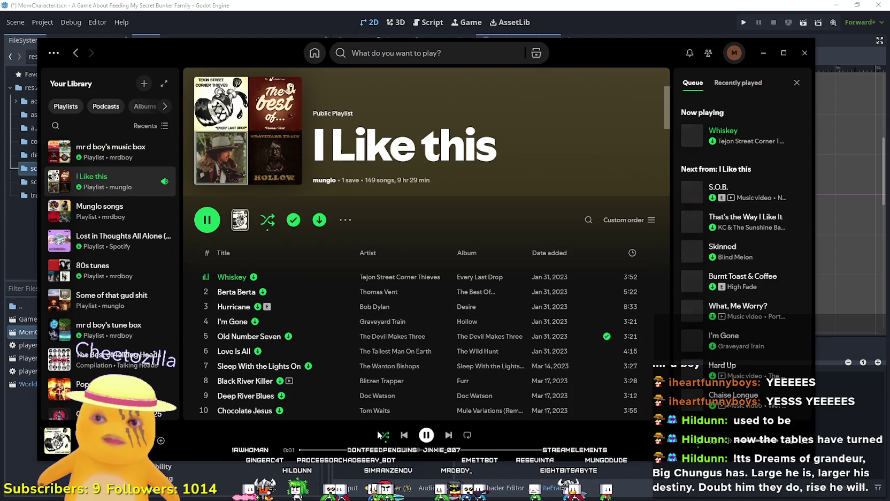
pyautogui.click(386, 435)
pyautogui.click(385, 435)
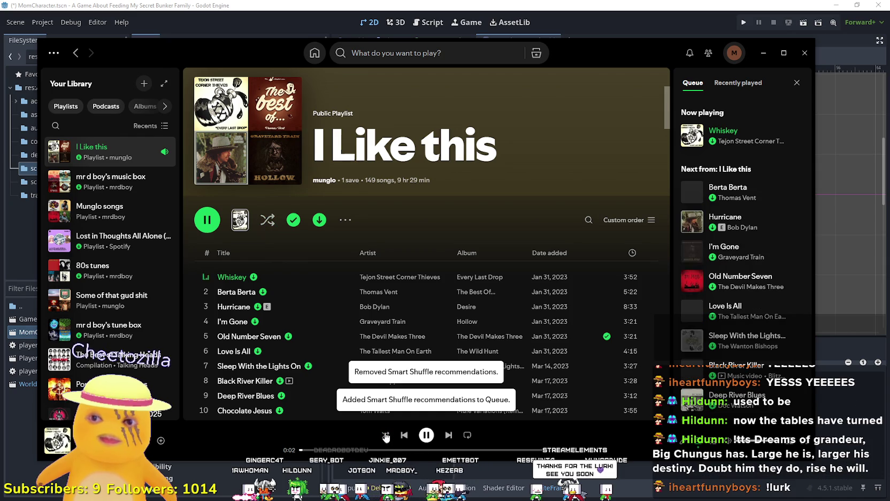
pyautogui.click(765, 53)
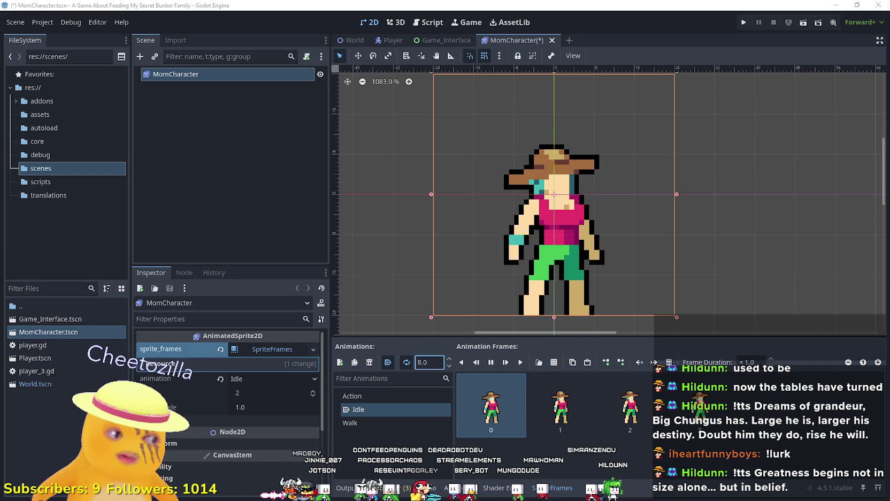
# Step: Save the MomCharacter scene and switch to the World scene
pyautogui.scroll(-1, 557, 275)
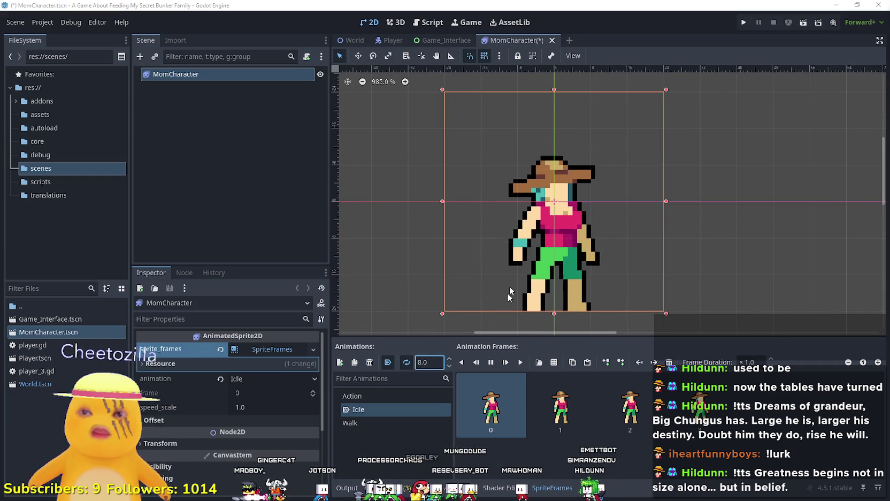
pyautogui.scroll(-1, 511, 300)
pyautogui.hotkey('ctrl', 's')
pyautogui.scroll(-3, 511, 275)
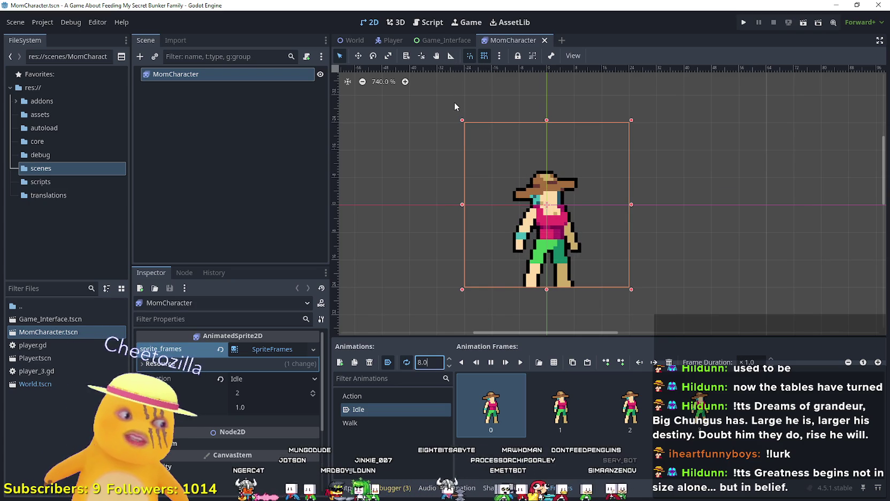
pyautogui.click(355, 40)
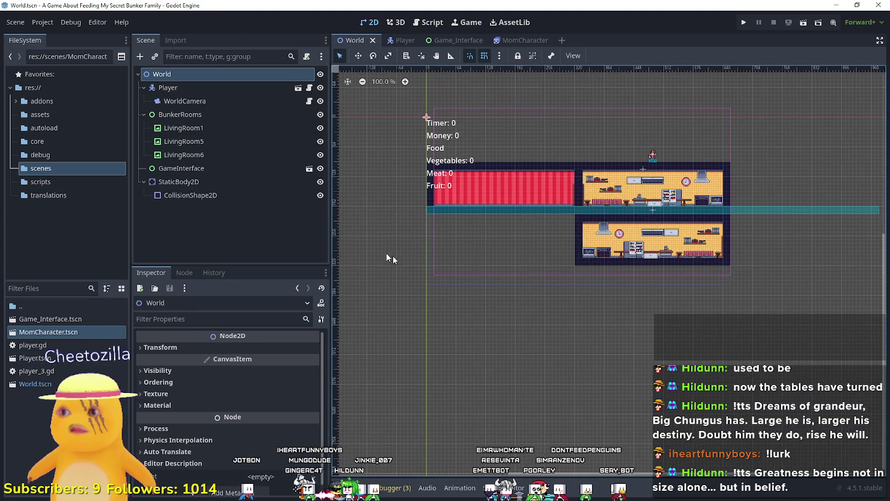
pyautogui.click(198, 199)
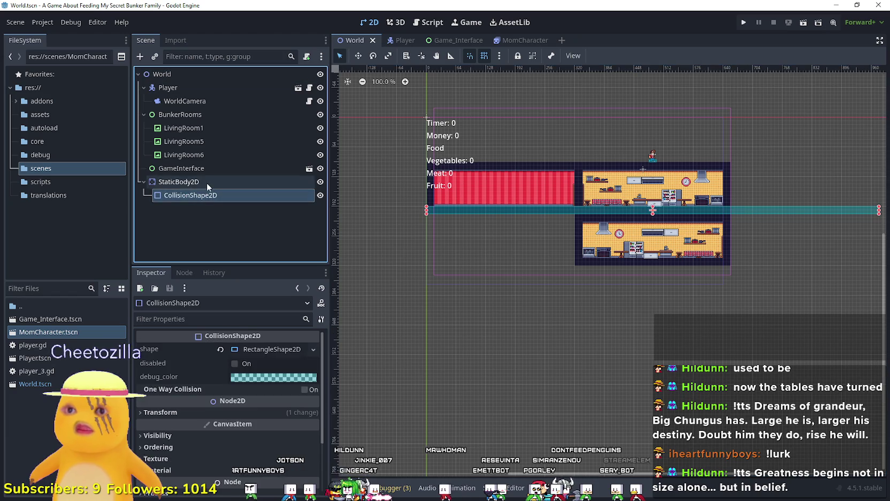
pyautogui.click(207, 183)
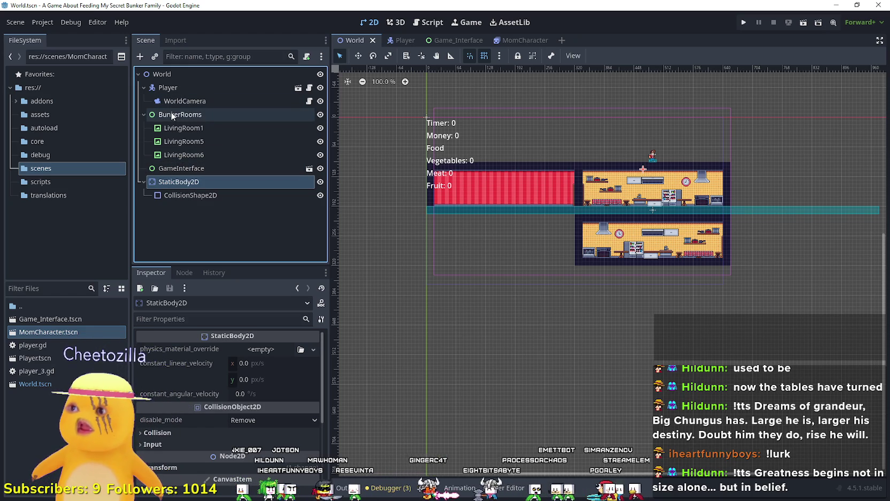
# Step: Add a Node2D child under World and rename it BunkerFamily
pyautogui.rightClick(153, 75)
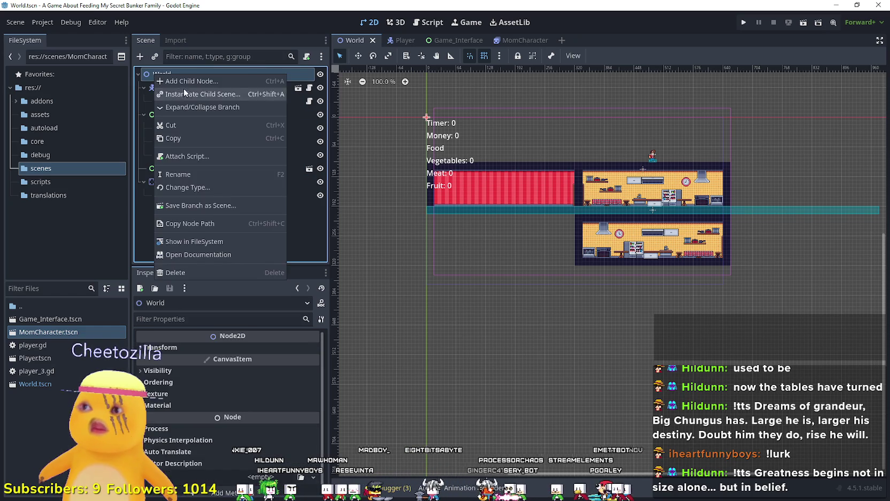
pyautogui.press('Escape')
pyautogui.hotkey('ctrl', 'a')
pyautogui.write('Node2')
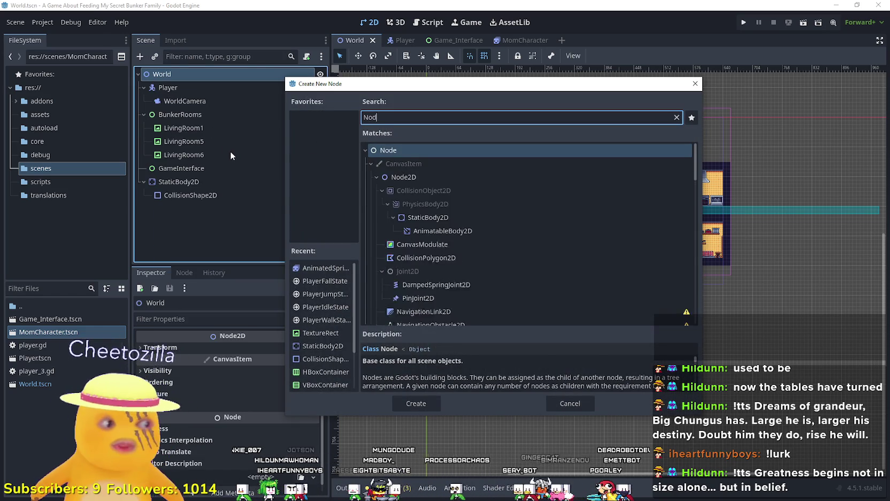
pyautogui.press('Return')
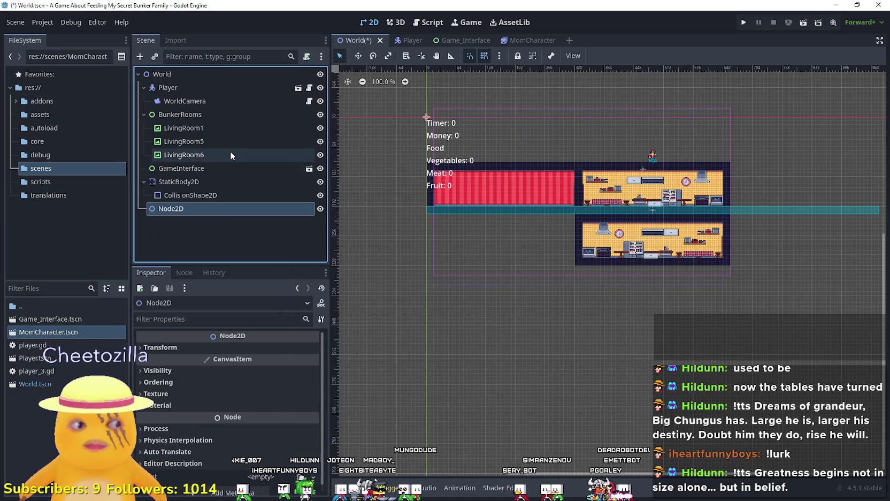
pyautogui.doubleClick(208, 208)
pyautogui.write('BunkerFamil')
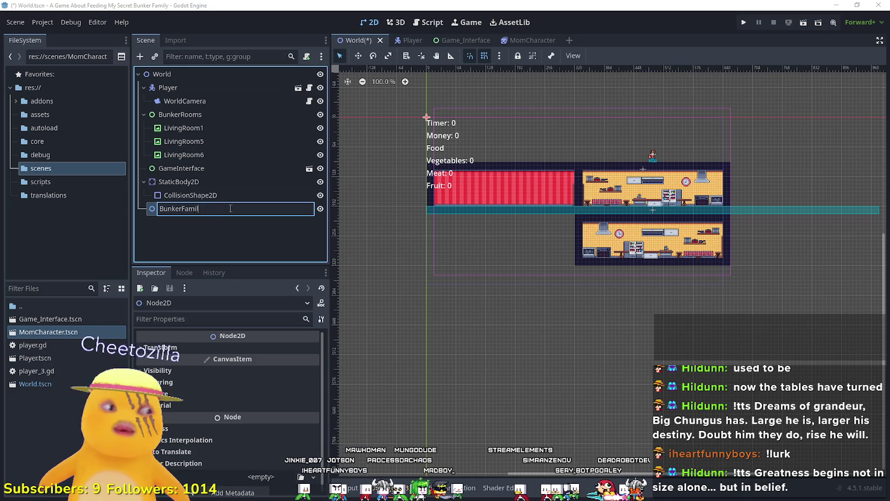
pyautogui.write('y')
pyautogui.press('Return')
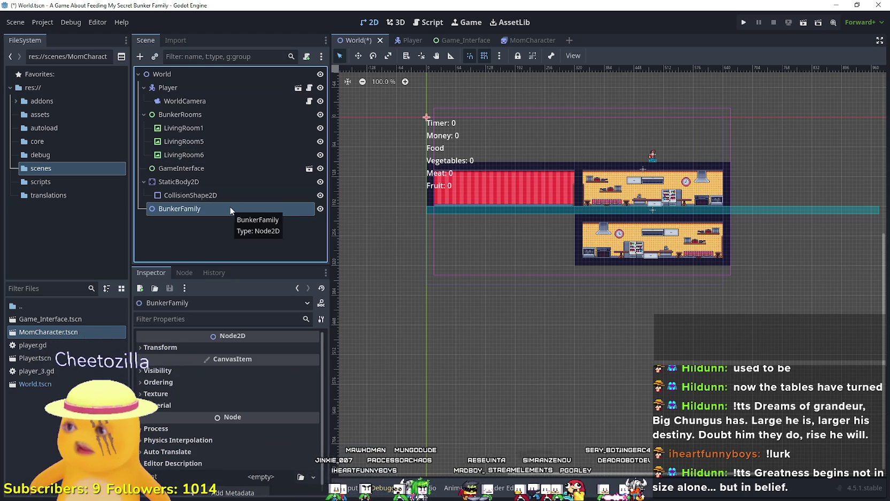
# Step: Add a Node2D child under BunkerFamily and rename it Moms
pyautogui.rightClick(273, 211)
pyautogui.click(295, 220)
pyautogui.write('Node2')
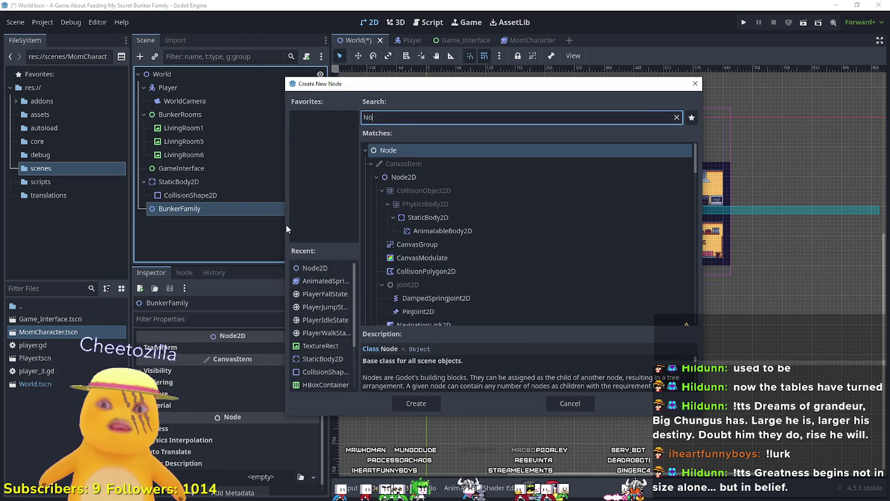
pyautogui.press('Return')
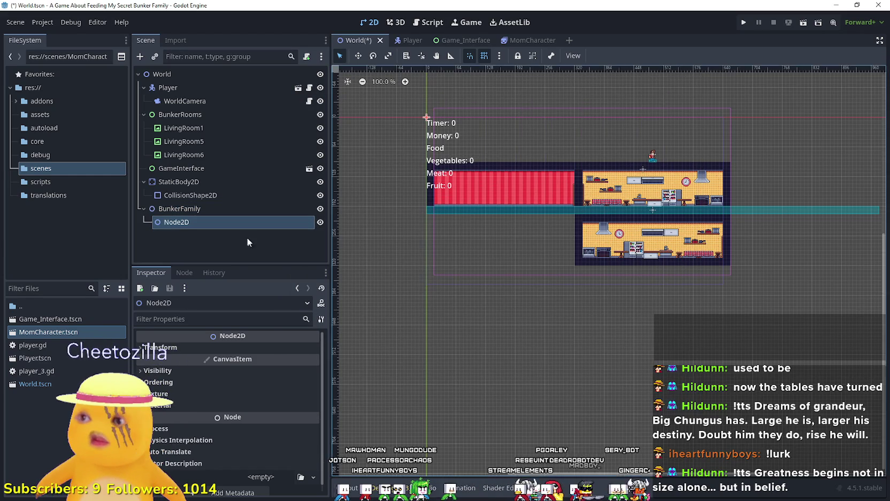
pyautogui.doubleClick(197, 220)
pyautogui.write('s')
pyautogui.press('Return')
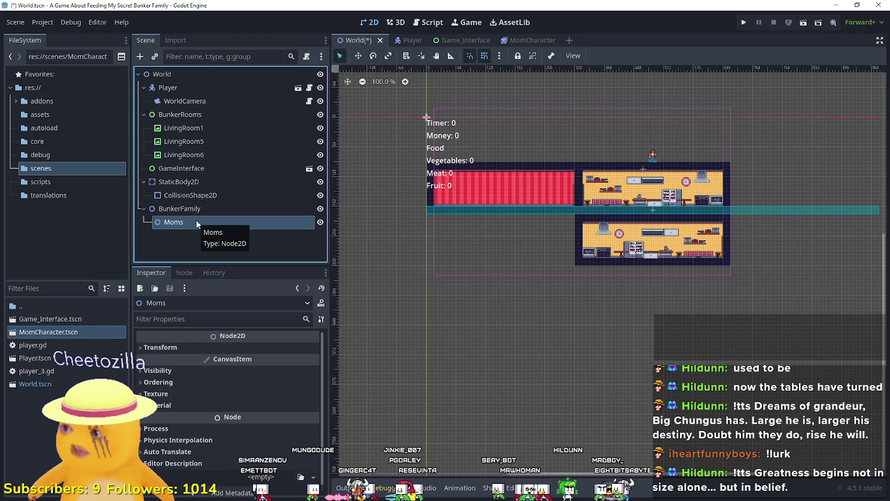
pyautogui.rightClick(205, 220)
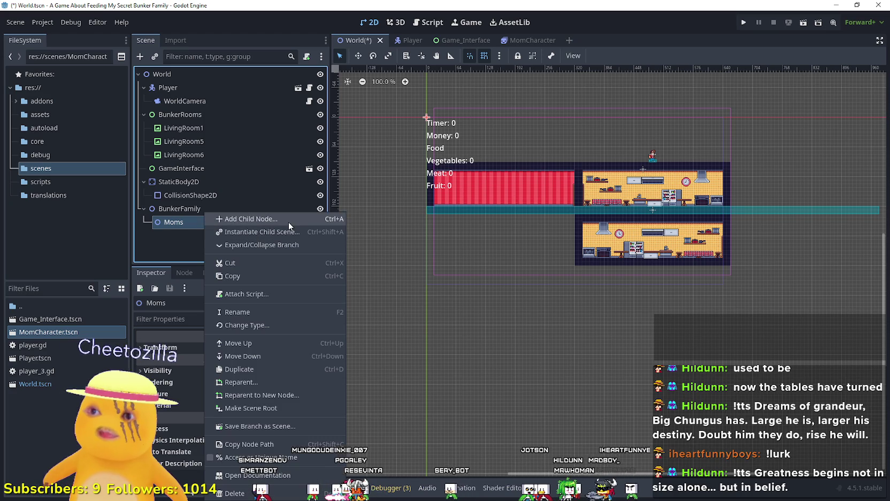
# Step: Instance MomCharacter.tscn as a child scene under the Moms node
pyautogui.click(274, 234)
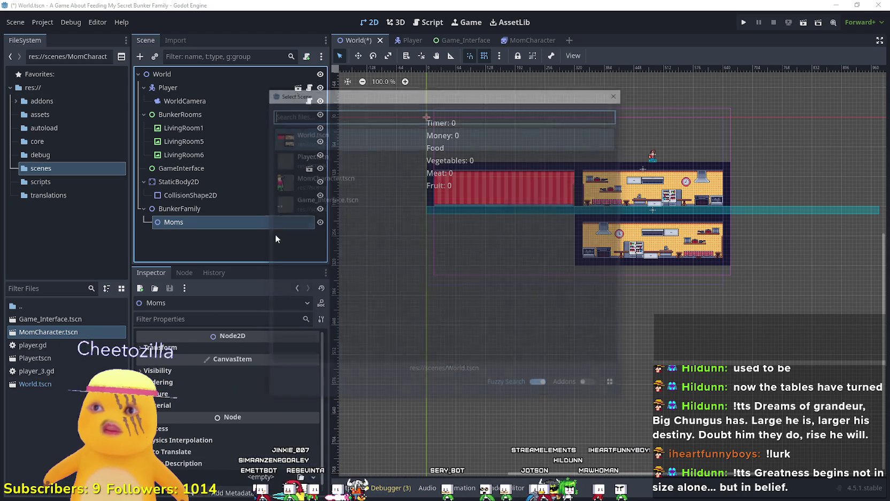
pyautogui.write('mom')
pyautogui.press('Return')
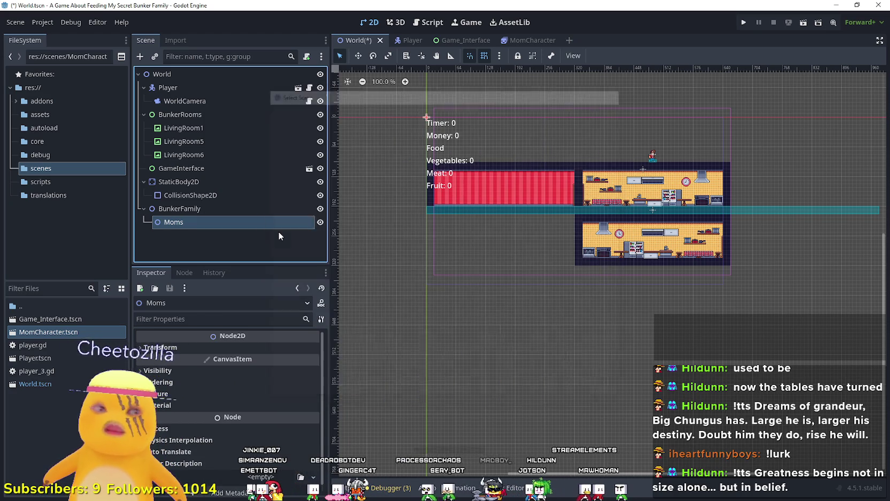
# Step: Place MomCharacter at the lower-kitchen counter by the sink and save the World scene
pyautogui.click(357, 56)
pyautogui.moveTo(426, 117)
pyautogui.mouseDown()
pyautogui.moveTo(596, 263)
pyautogui.moveTo(620, 262)
pyautogui.mouseUp()
pyautogui.scroll(11, 619, 262)
pyautogui.moveTo(531, 245)
pyautogui.mouseDown()
pyautogui.moveTo(634, 220)
pyautogui.moveTo(625, 169)
pyautogui.mouseUp()
pyautogui.scroll(11, 624, 203)
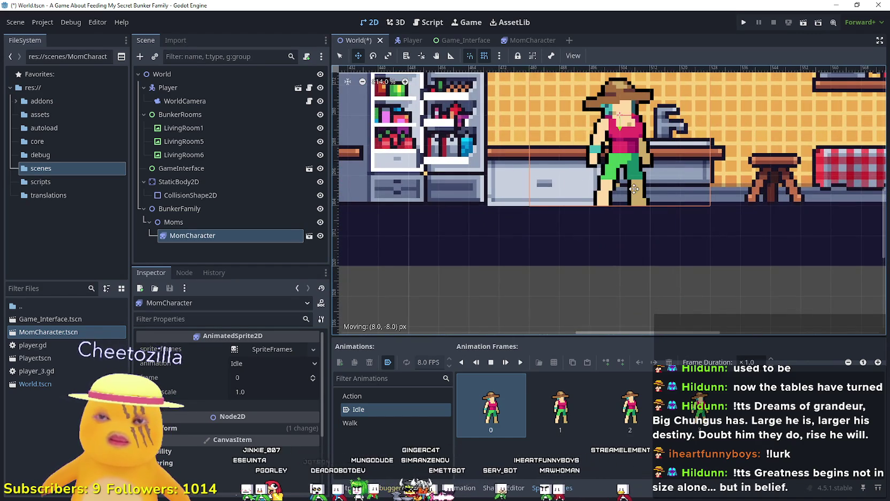
pyautogui.scroll(-3, 633, 189)
pyautogui.scroll(-4, 629, 189)
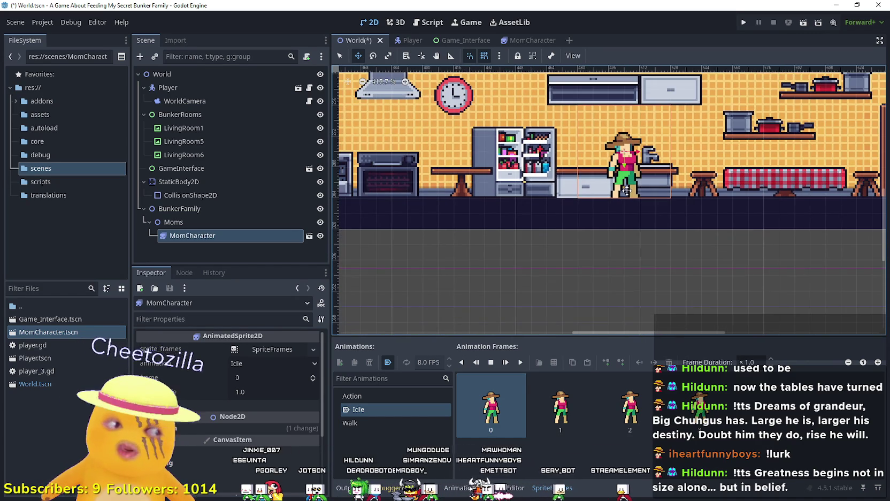
pyautogui.scroll(8, 623, 191)
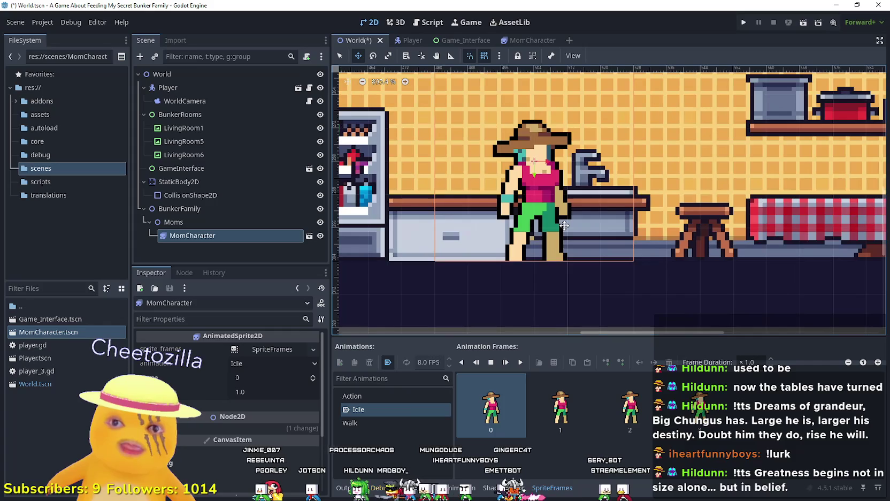
pyautogui.scroll(-12, 564, 225)
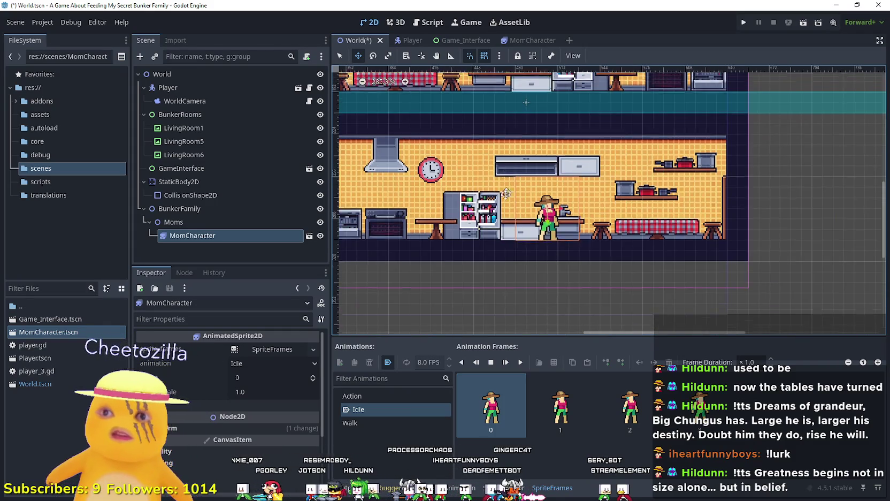
pyautogui.scroll(-3, 492, 286)
pyautogui.scroll(6, 532, 258)
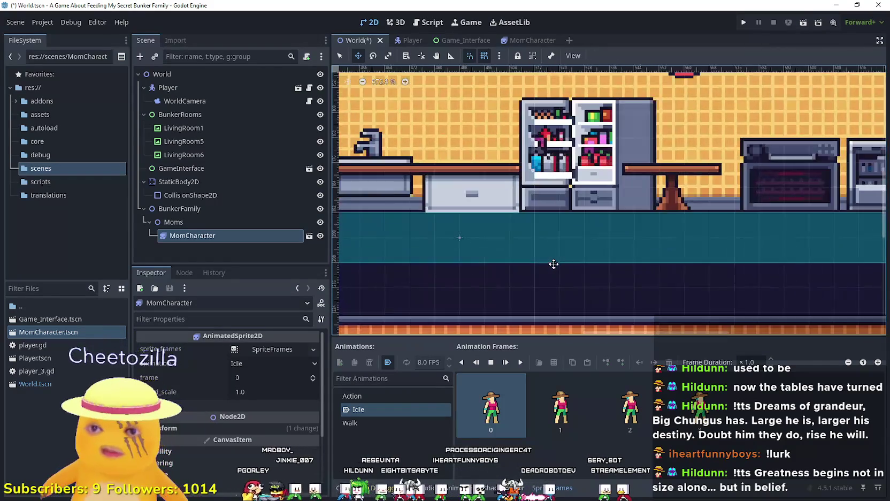
pyautogui.hscroll(-5, 751, 290)
pyautogui.scroll(7, 575, 253)
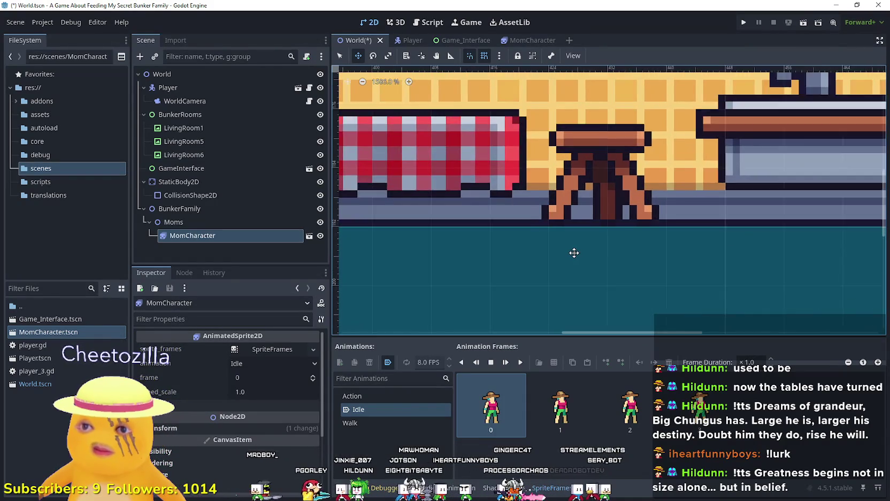
pyautogui.scroll(-15, 581, 244)
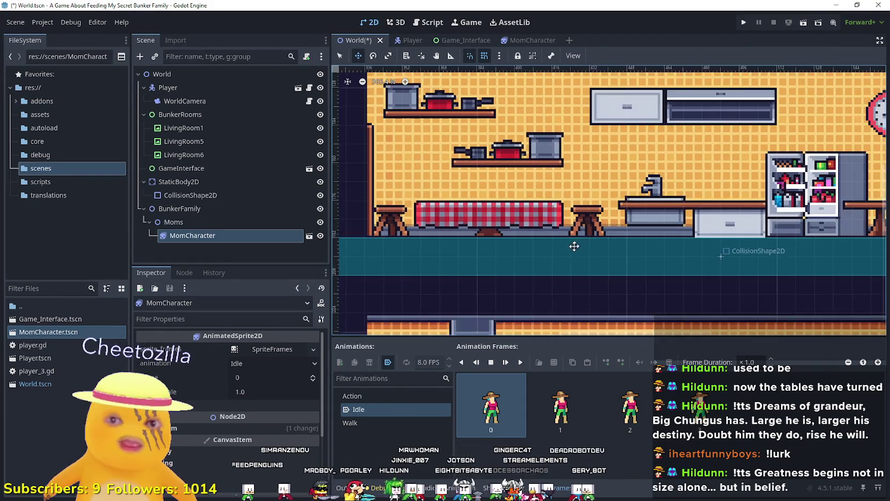
pyautogui.hscroll(6, 617, 299)
pyautogui.scroll(4, 405, 195)
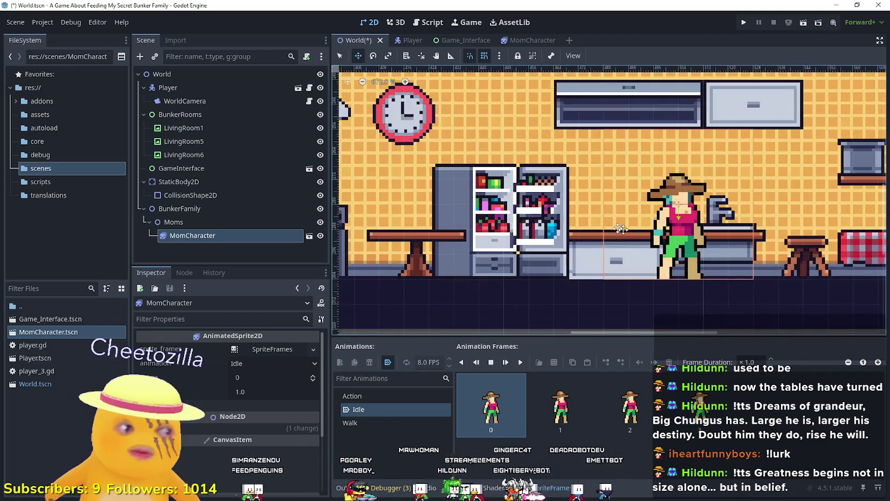
pyautogui.scroll(-8, 509, 214)
pyautogui.scroll(4, 611, 240)
pyautogui.scroll(-3, 612, 240)
pyautogui.hotkey('ctrl', 's')
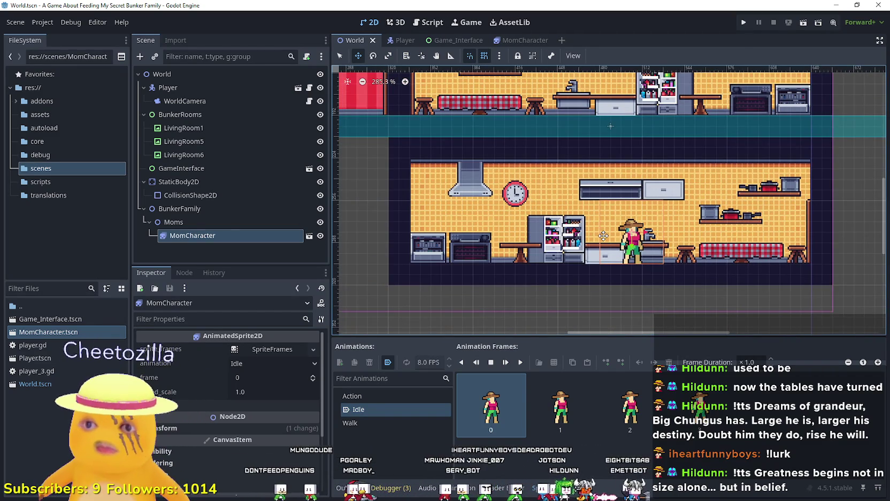
# Step: Duplicate the mom twice, placing MomCharacter2 beside the oven and MomCharacter3 at the right-side table
pyautogui.scroll(1, 603, 235)
pyautogui.hotkey('ctrl', 'd')
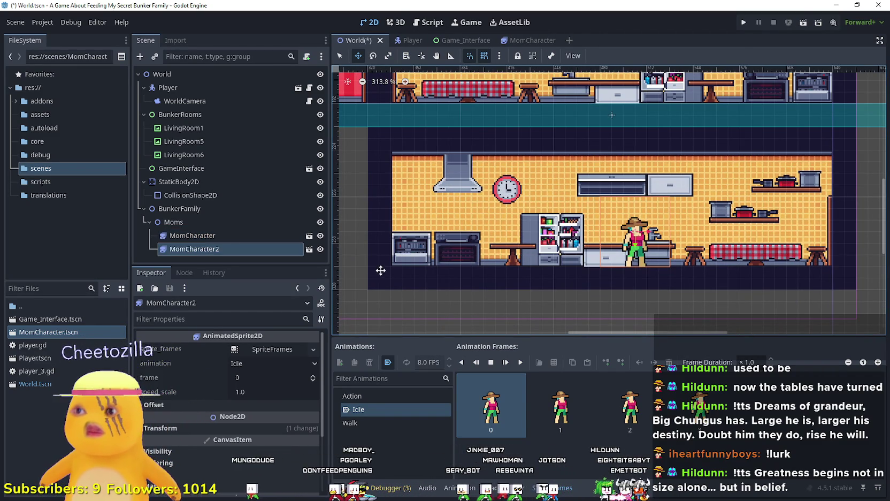
pyautogui.moveTo(643, 254); pyautogui.dragTo(505, 248)
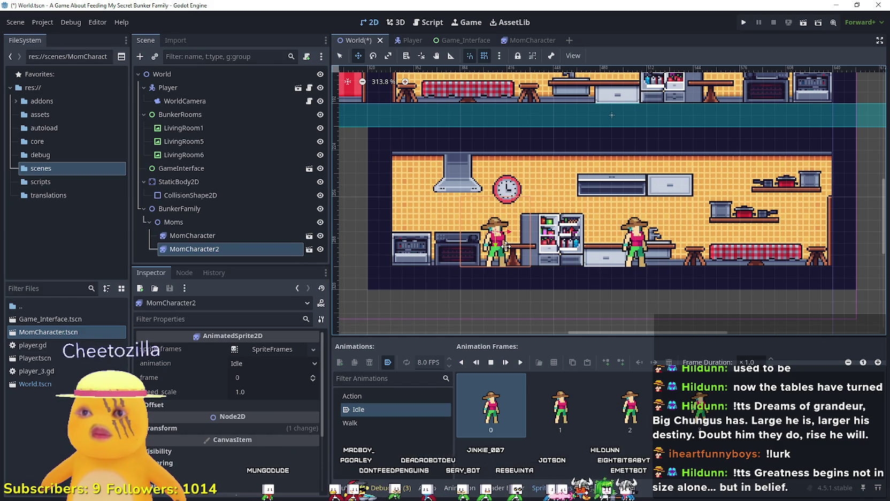
pyautogui.hotkey('ctrl', 'd')
pyautogui.moveTo(514, 247)
pyautogui.mouseDown()
pyautogui.moveTo(759, 251)
pyautogui.moveTo(752, 252)
pyautogui.mouseUp()
# Step: Run the project and maximize the game window to see the three moms in the kitchen
pyautogui.click(744, 22)
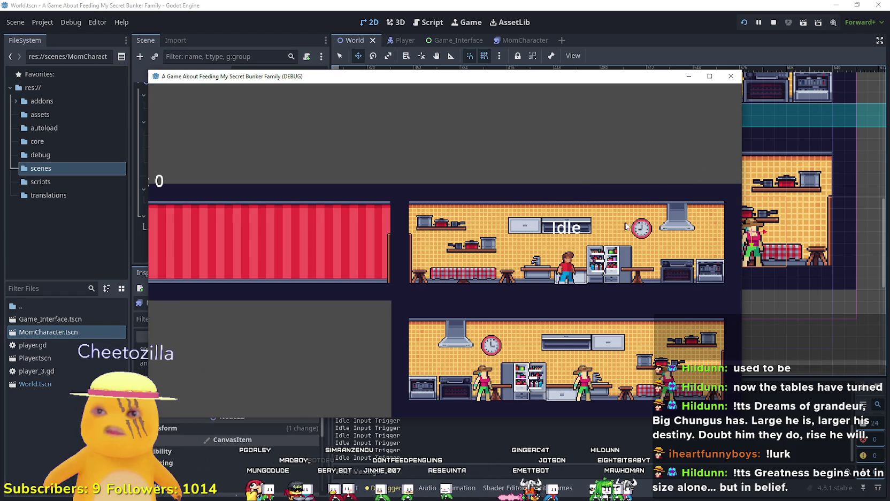
pyautogui.click(702, 78)
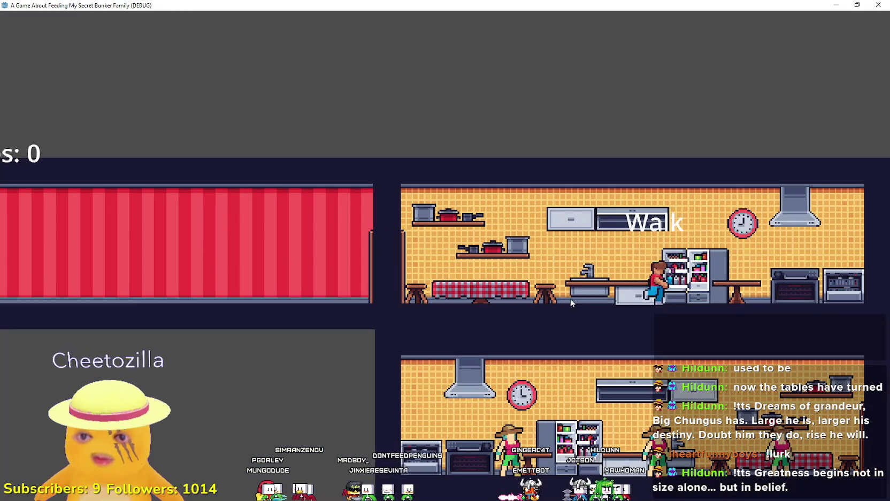
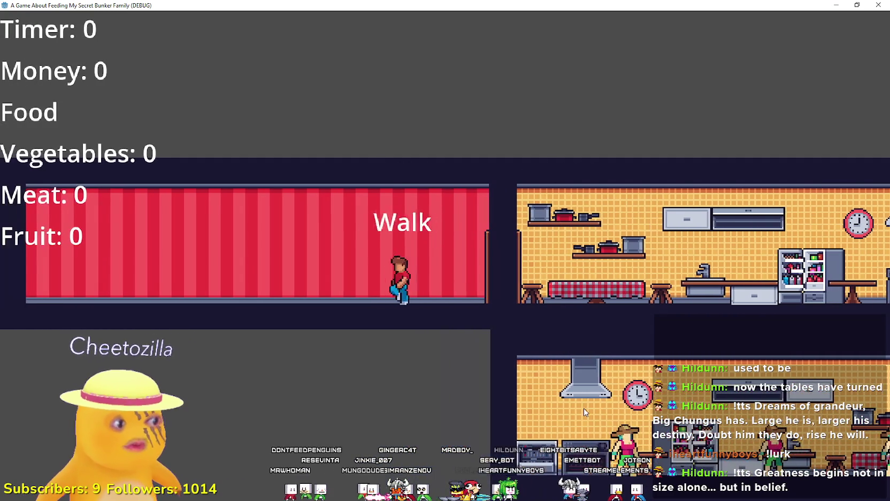
# Step: Walk the character right out of the red room into the kitchen, stopping beside the fridge
pyautogui.press('d')
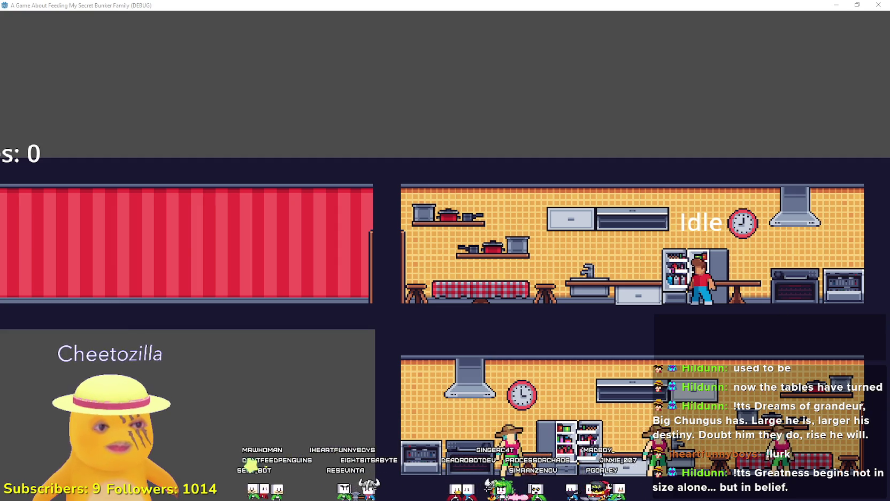
pyautogui.hotkey('alt', 'Tab')
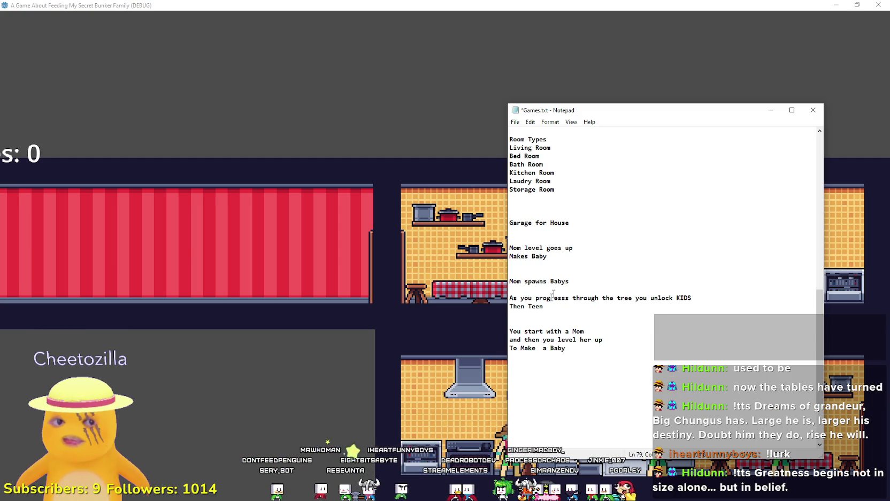
# Step: Select and review the Mom-levelling and To Make a Baby lines in Games.txt, then refocus the game
pyautogui.click(566, 289)
pyautogui.scroll(-2, 608, 357)
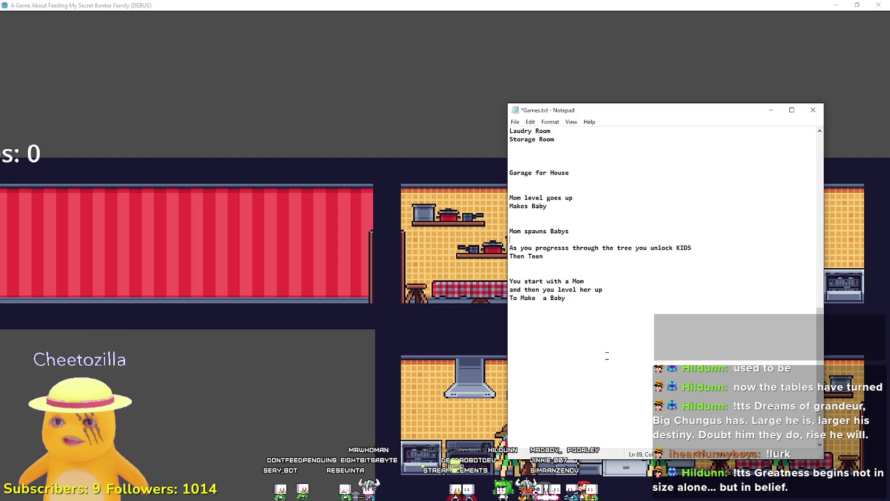
pyautogui.moveTo(509, 280); pyautogui.dragTo(584, 281)
pyautogui.keyDown('shift'); pyautogui.click(631, 298); pyautogui.keyUp('shift')
pyautogui.click(550, 298)
pyautogui.moveTo(592, 290); pyautogui.dragTo(509, 281)
pyautogui.click(563, 289)
pyautogui.moveTo(603, 289); pyautogui.dragTo(509, 281)
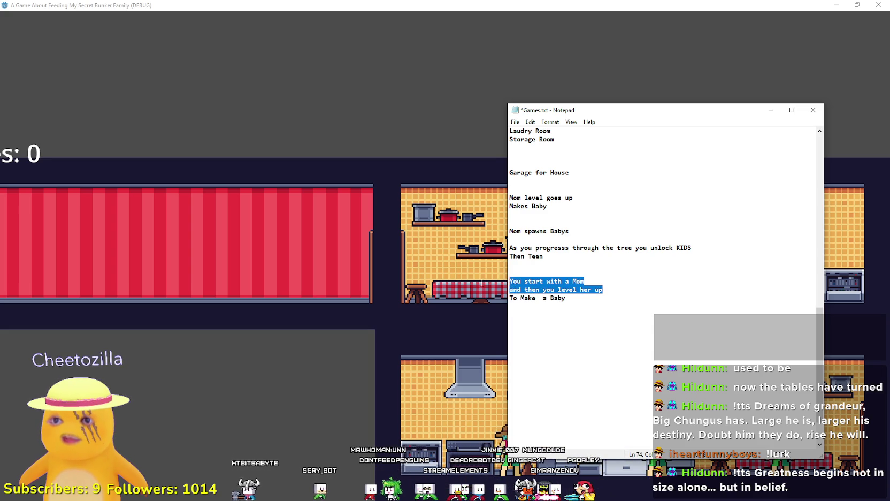
pyautogui.click(597, 300)
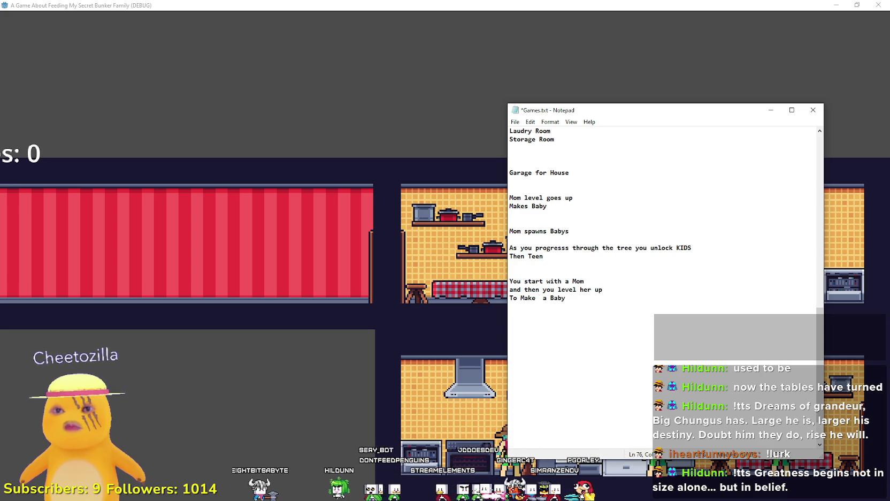
pyautogui.click(325, 323)
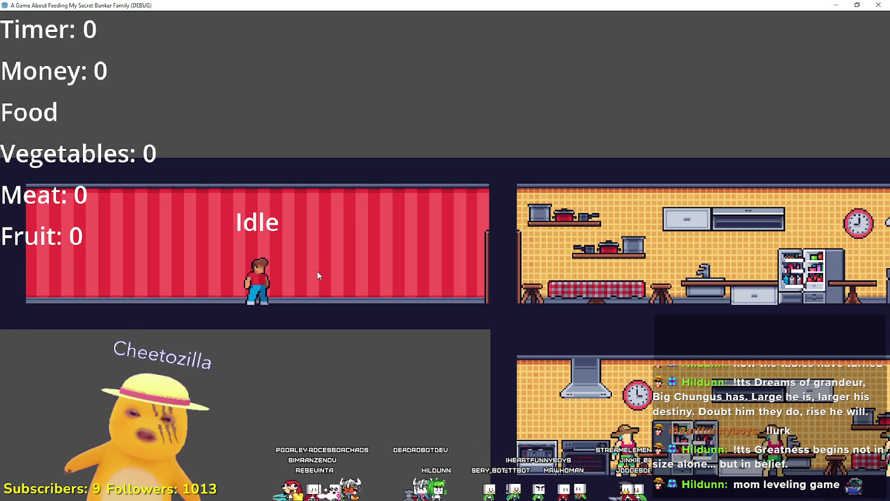
# Step: Walk the character back and forth near the kitchen fridge
pyautogui.press('Right')
pyautogui.press('space')
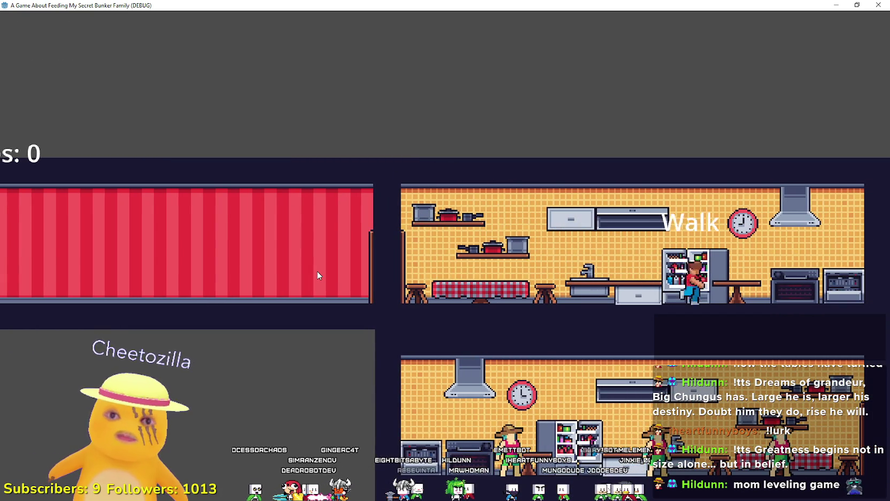
pyautogui.press('Left')
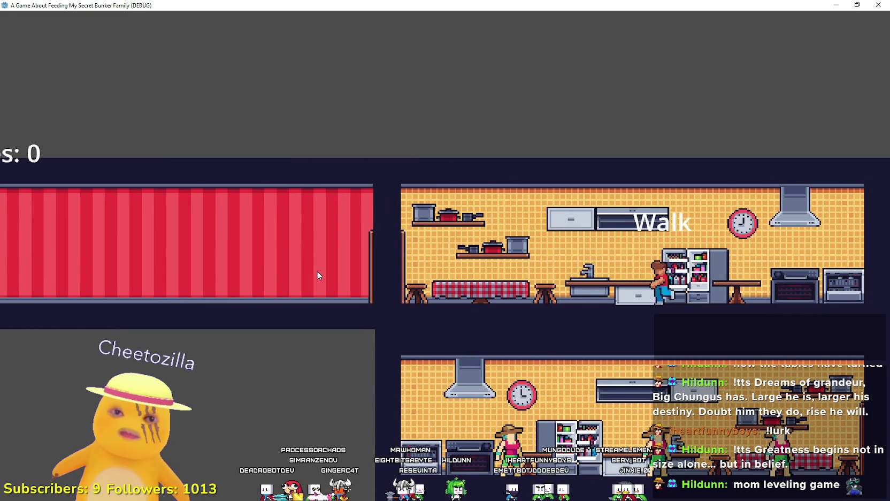
pyautogui.press('Right')
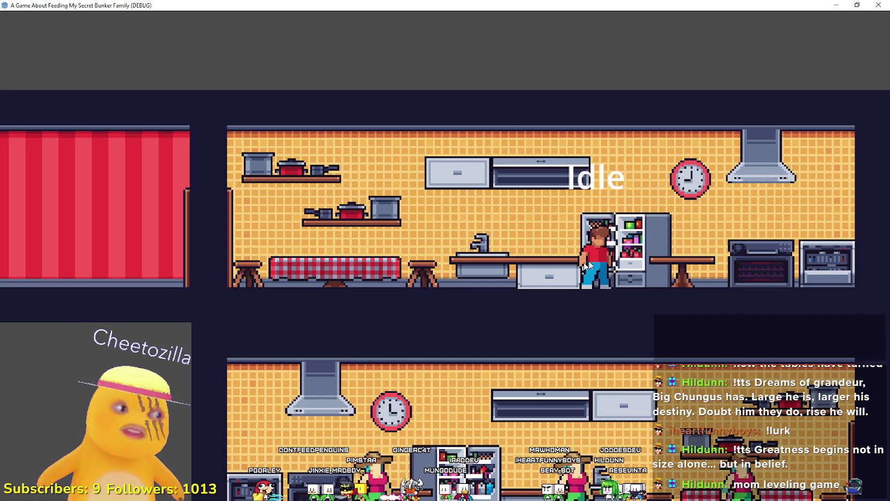
# Step: Walk the character left into the red room, jumping repeatedly along the way
pyautogui.press('Left')
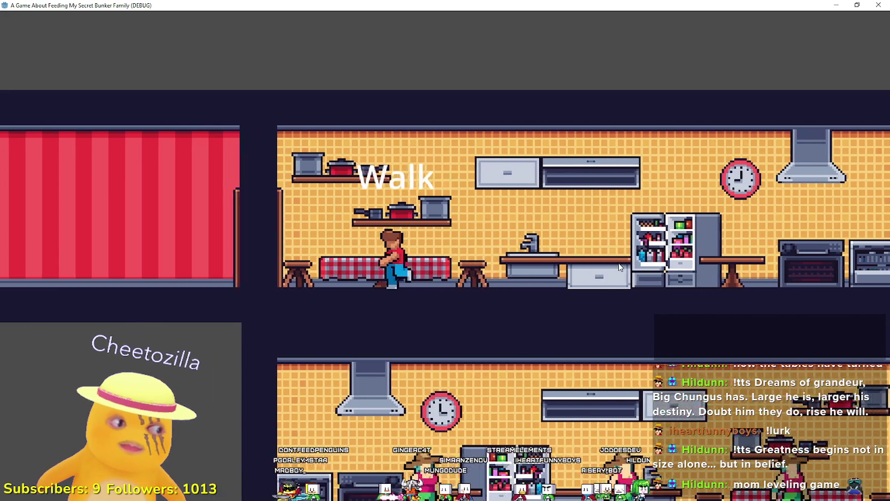
pyautogui.press('space')
pyautogui.press('Left')
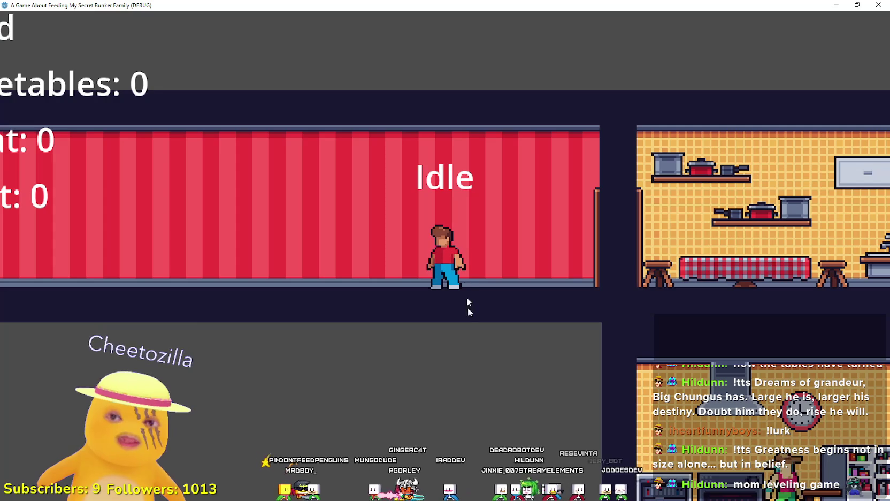
pyautogui.press('Right')
pyautogui.press('space')
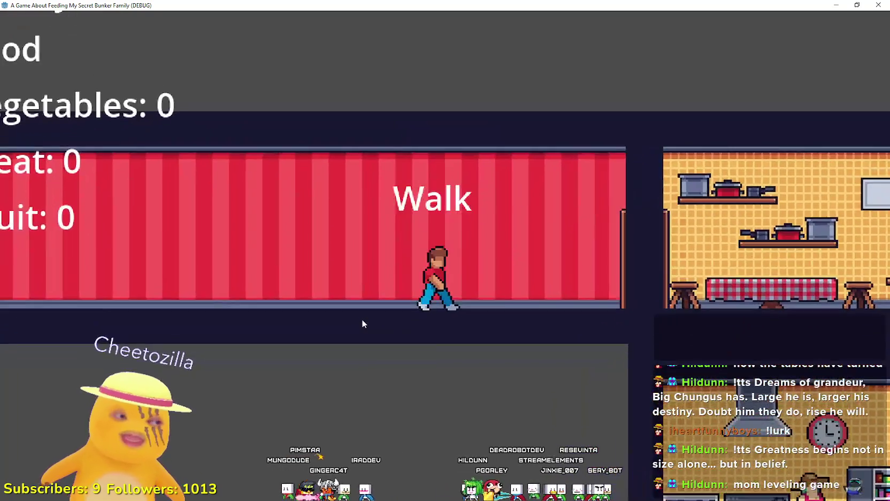
pyautogui.press('space')
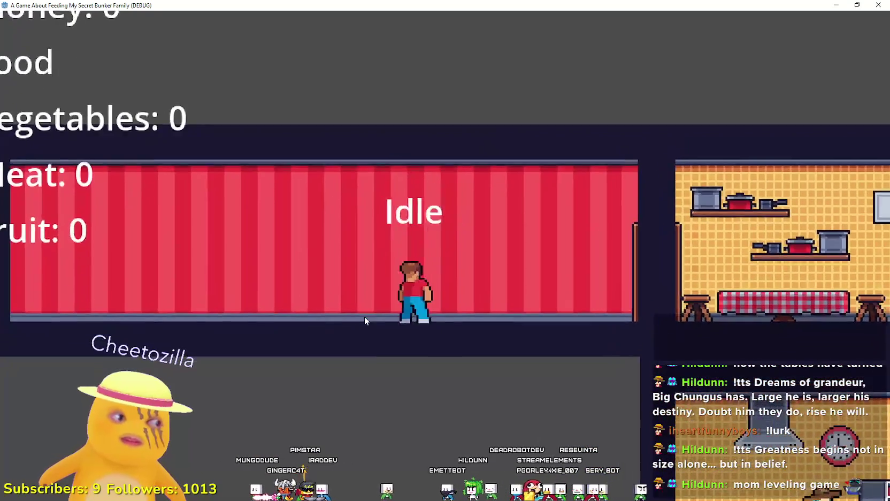
pyautogui.press('space')
pyautogui.press('space')
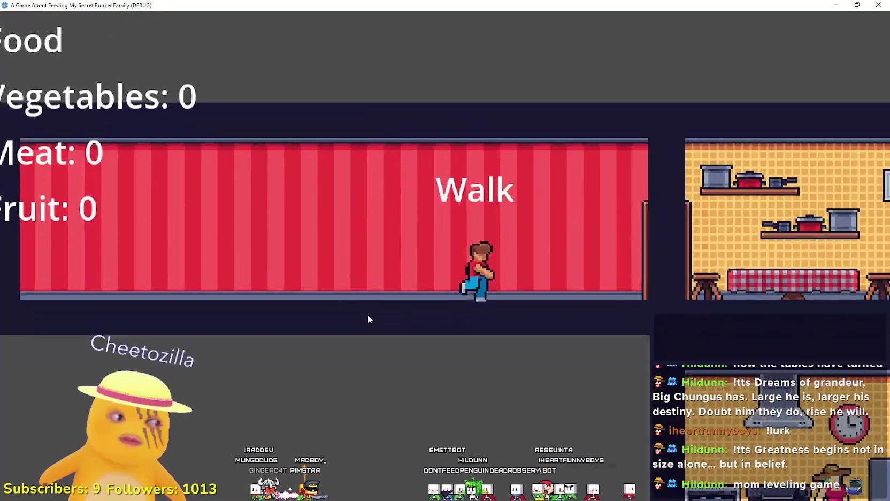
pyautogui.press('space')
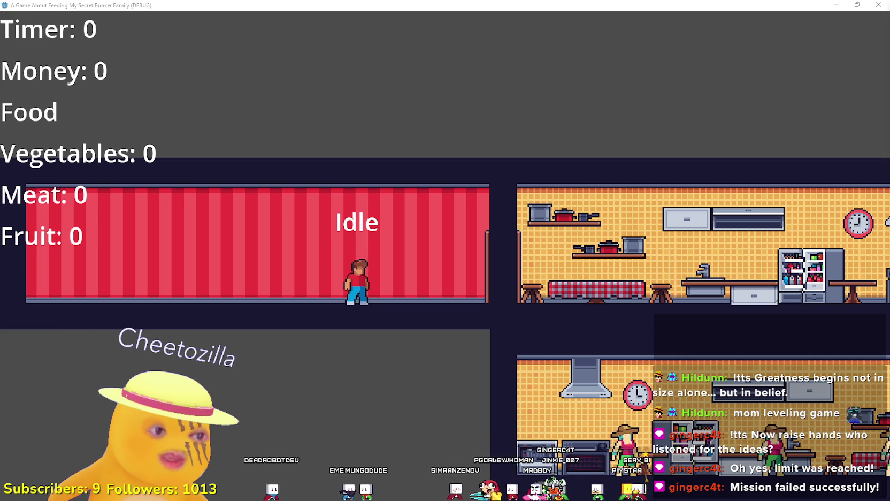
# Step: Switch from the game's debug window to the Games.txt notes in Notepad
pyautogui.hotkey('alt', 'Tab')
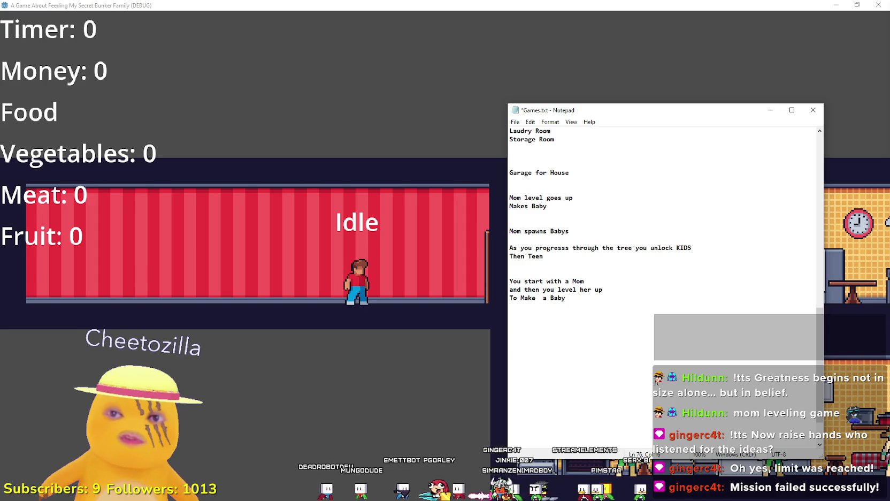
# Step: Add a 'Gameplay examples' heading and the line 'The Items needed are you for example the Kitchen Fridge'
pyautogui.press('Return')
pyautogui.press('Return')
pyautogui.press('Return')
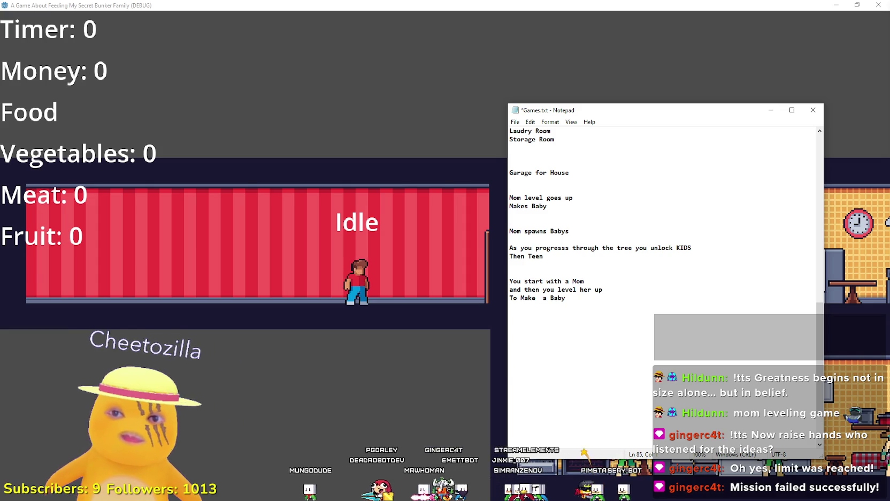
pyautogui.write('U')
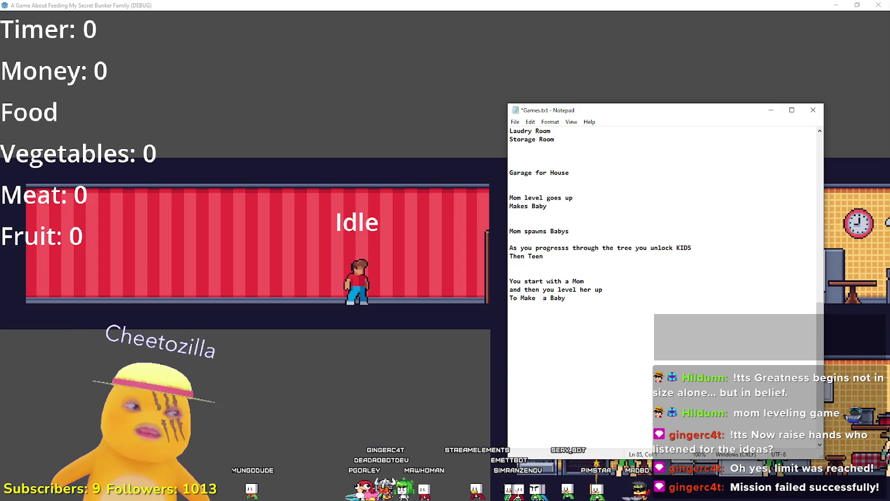
pyautogui.write('TheItems needed')
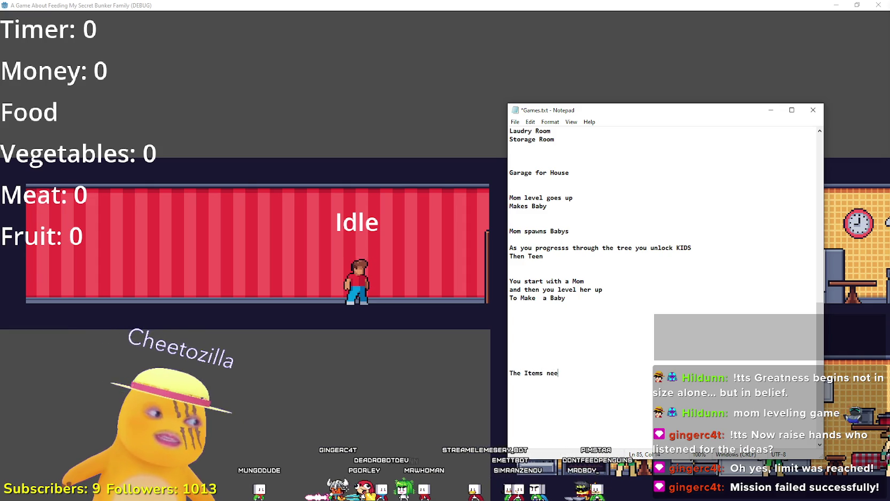
pyautogui.press('BackSpace')
pyautogui.press('BackSpace')
pyautogui.press('BackSpace')
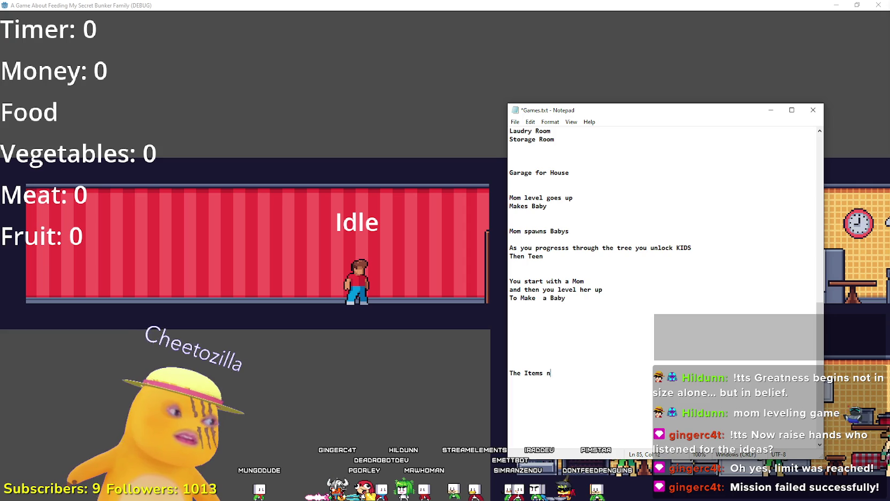
pyautogui.write('Gameplay examples  ')
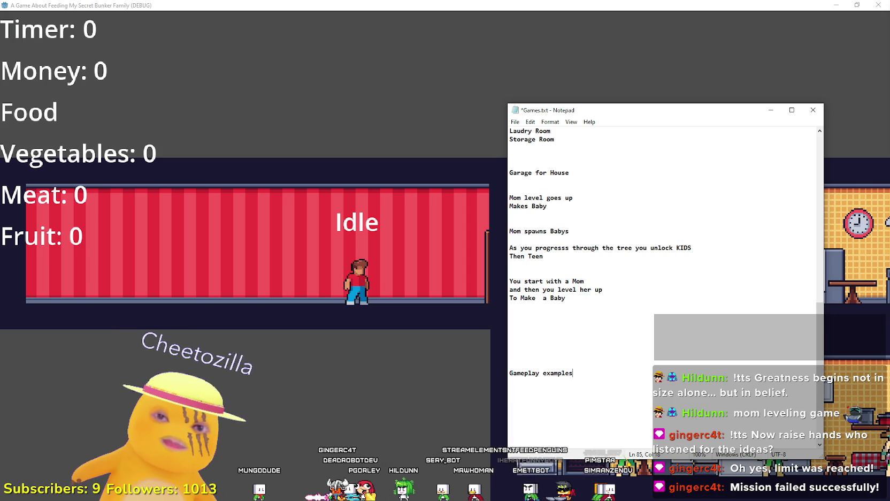
pyautogui.write('The Item')
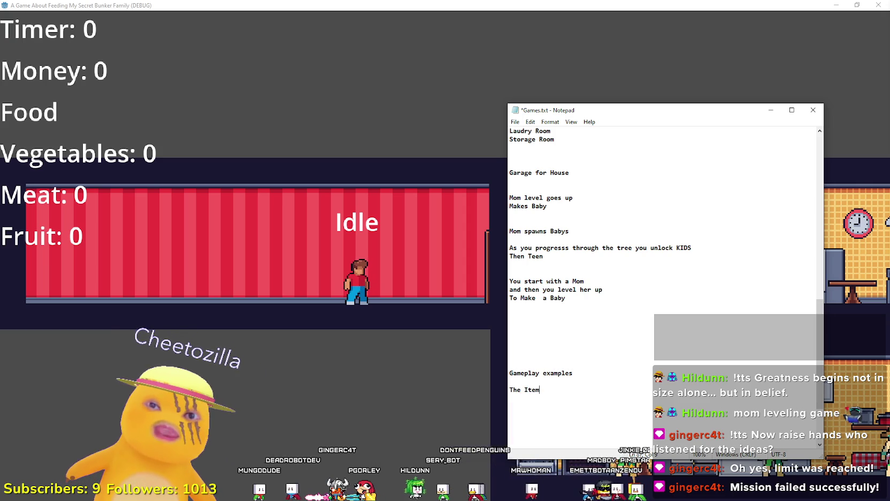
pyautogui.write('s needed are yo')
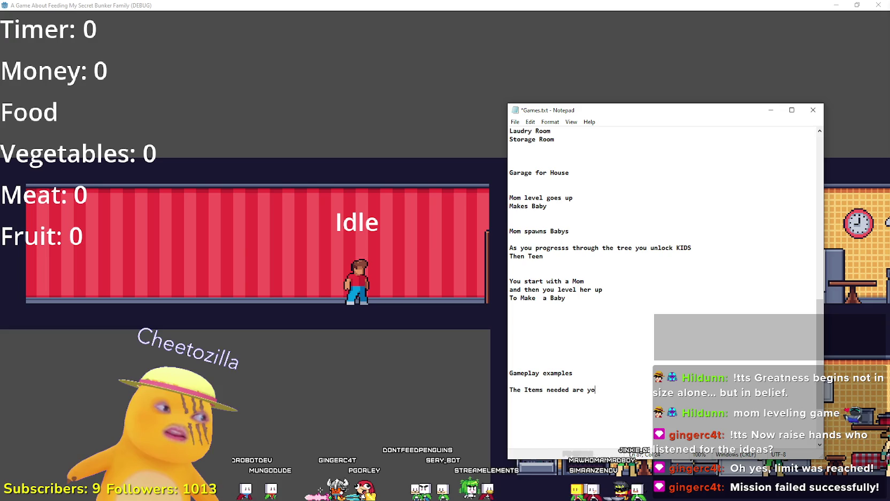
pyautogui.write('u for exam')
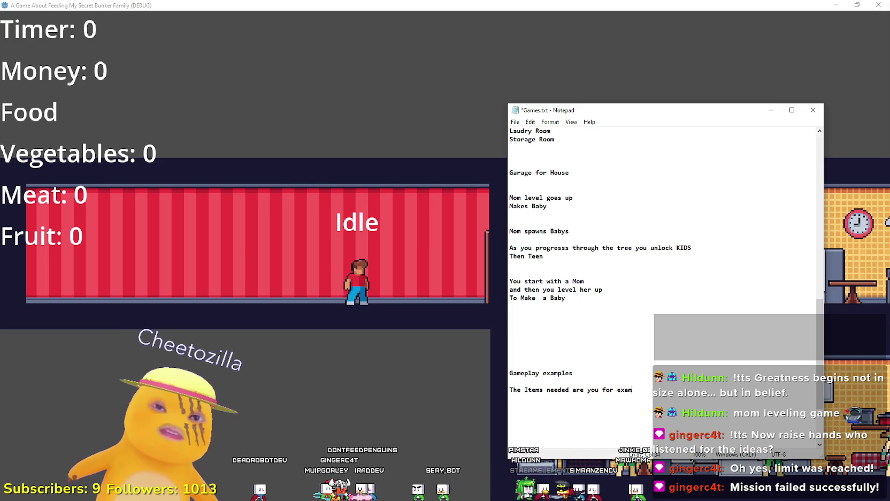
pyautogui.write('ple  the Kitch')
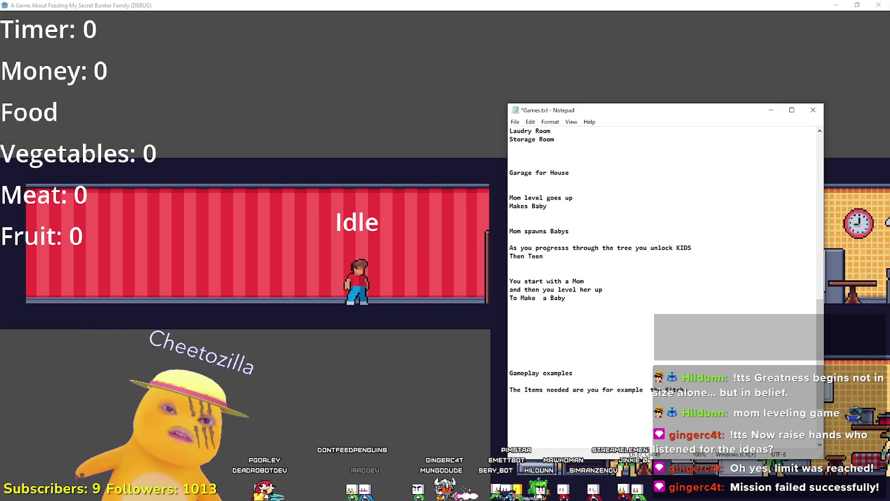
pyautogui.write('en Fridge')
pyautogui.press('Return')
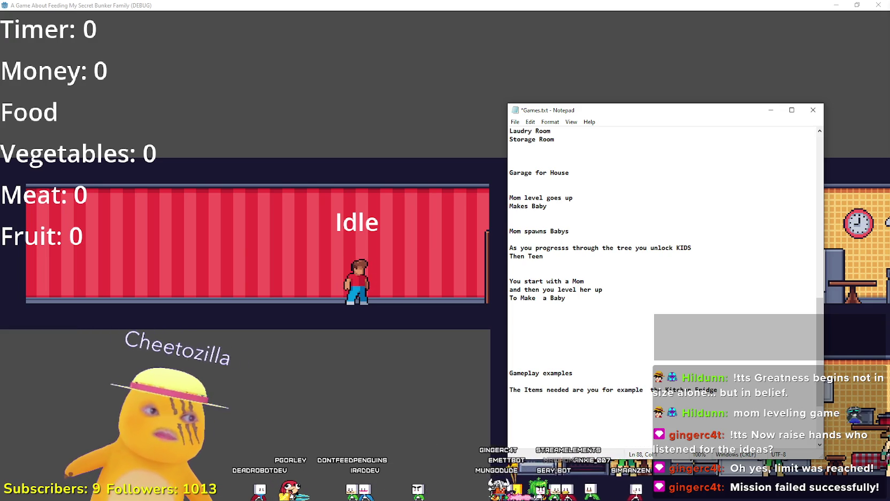
pyautogui.moveTo(556, 97); pyautogui.dragTo(554, 37)
# Step: Continue the Fridge line with '> Pick up the Milk > Take the Milk to the Bunker Entry drop it down.'
pyautogui.press('BackSpace')
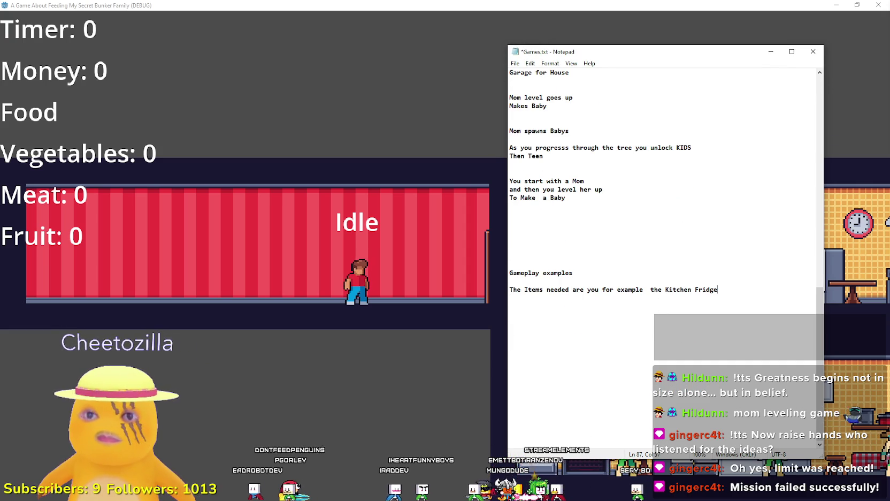
pyautogui.write('>')
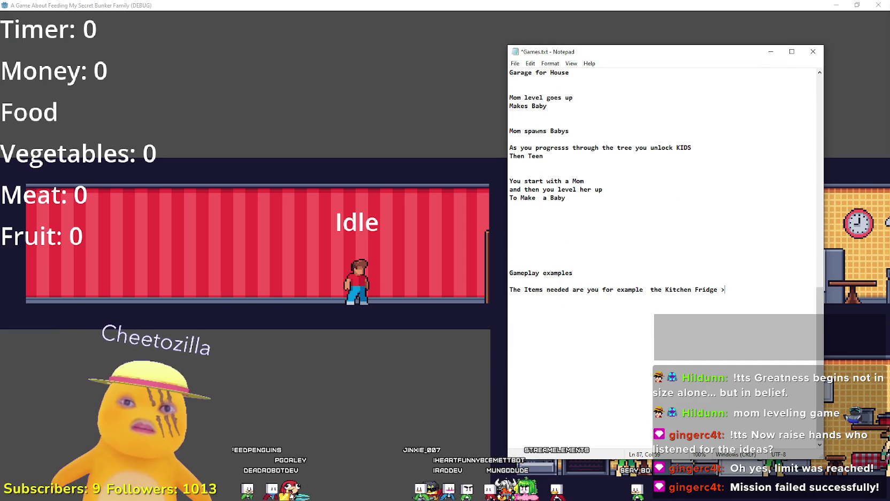
pyautogui.write(' Pick up the W')
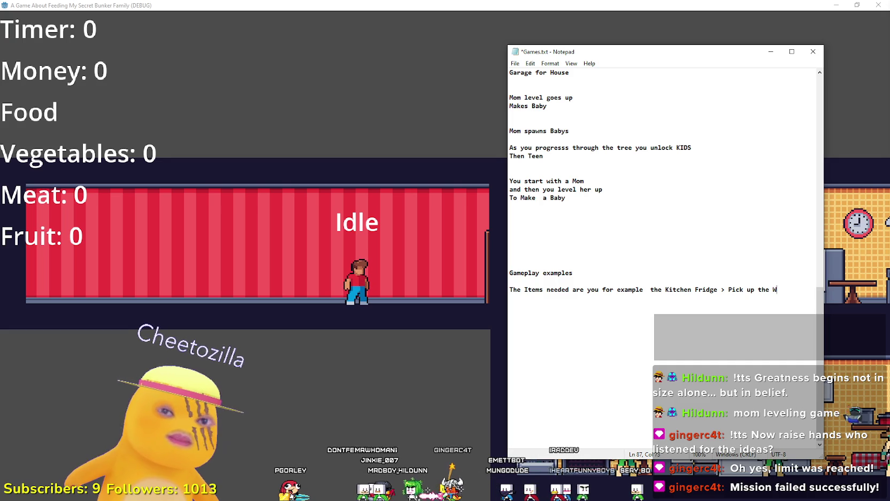
pyautogui.press('BackSpace')
pyautogui.write('Milk')
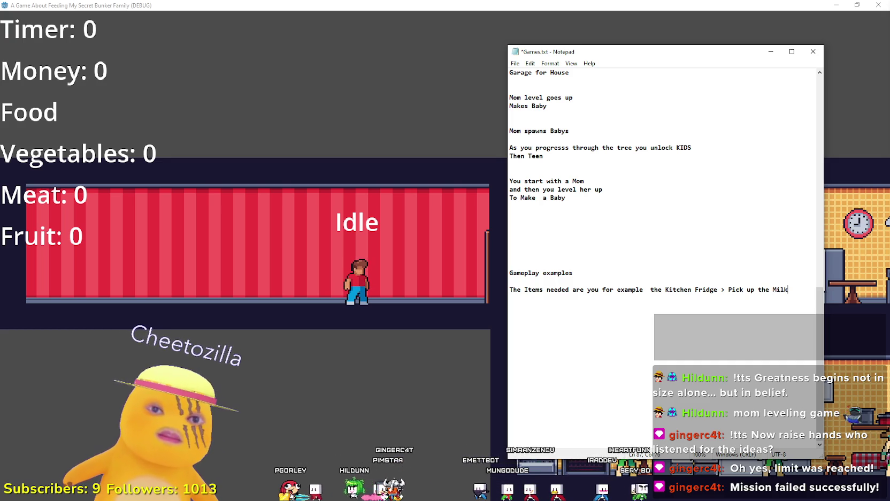
pyautogui.write(' > Take the Milk ')
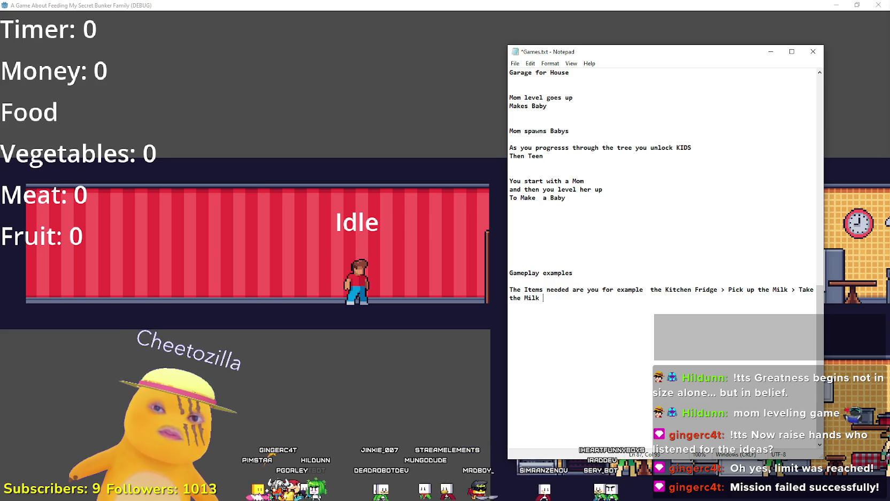
pyautogui.write('to the Bunker Entry drop it down.')
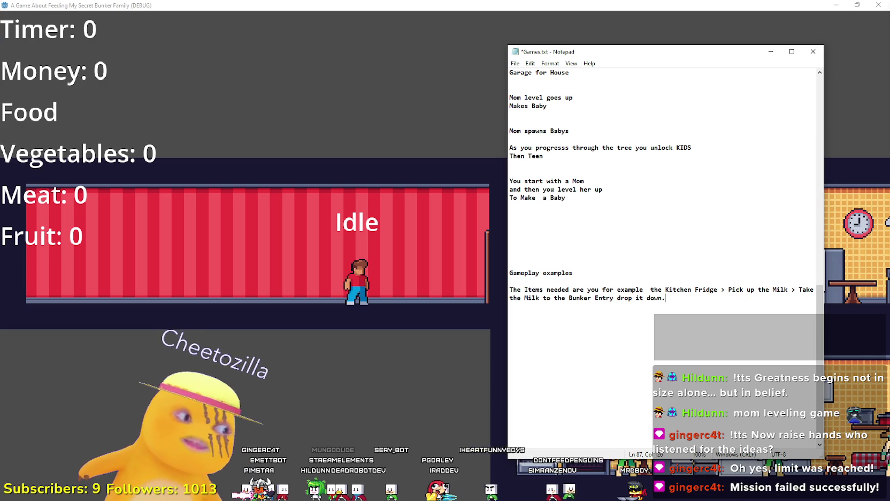
pyautogui.press('Return')
pyautogui.press('Return')
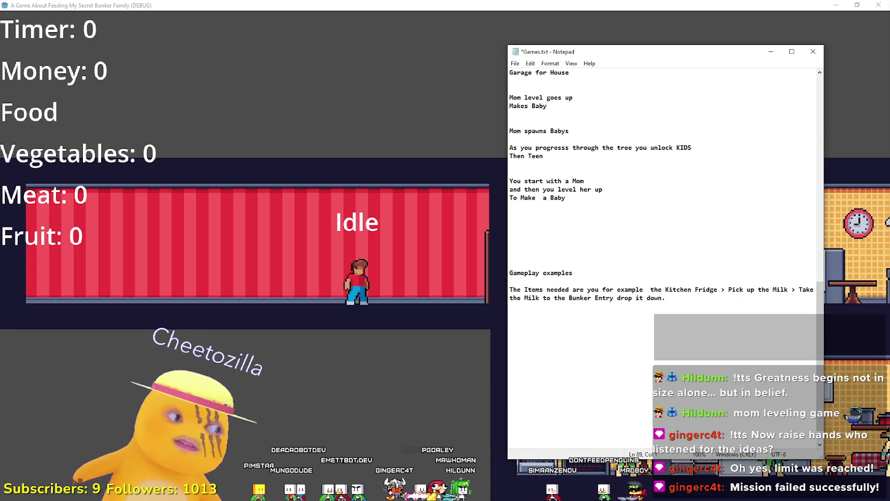
pyautogui.press('Return')
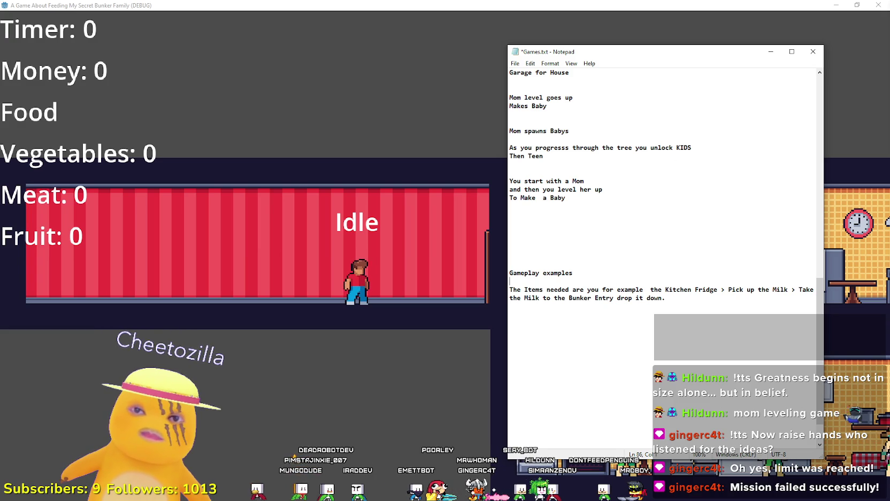
# Step: Label that example 'Example 1' and start an 'Example 2' heading below it
pyautogui.write('Example 1')
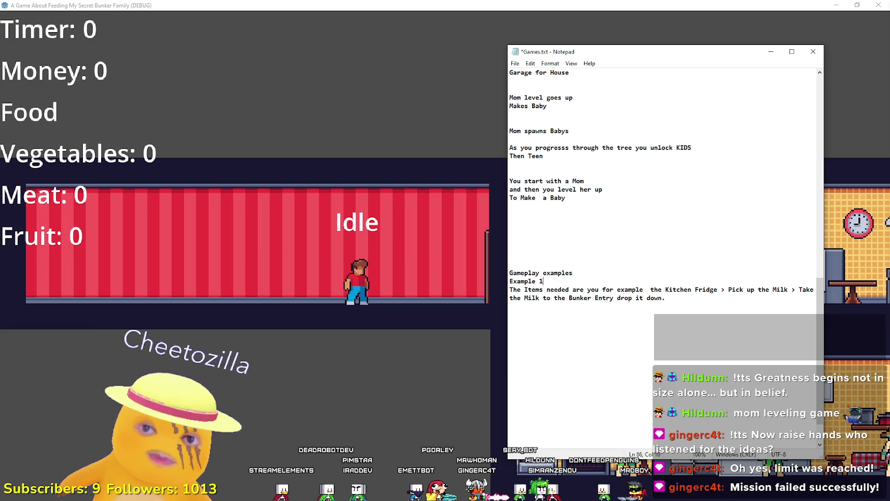
pyautogui.click(511, 321)
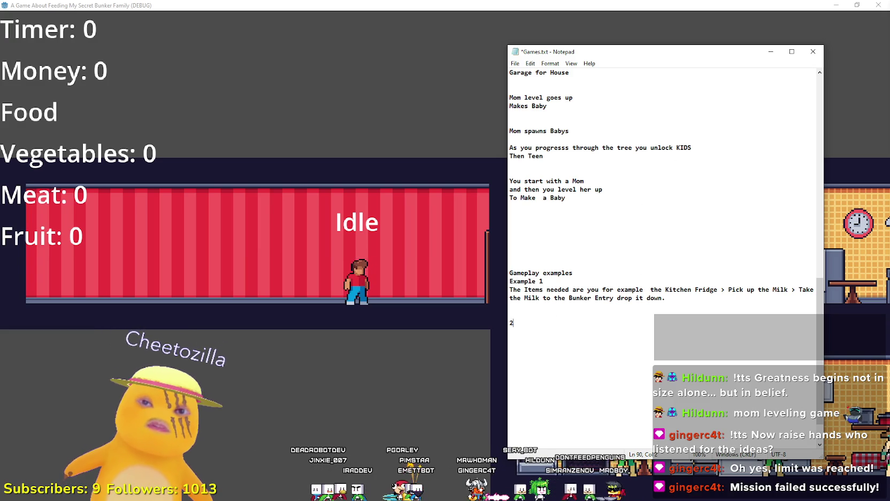
pyautogui.write('2')
pyautogui.press('BackSpace')
pyautogui.write('E')
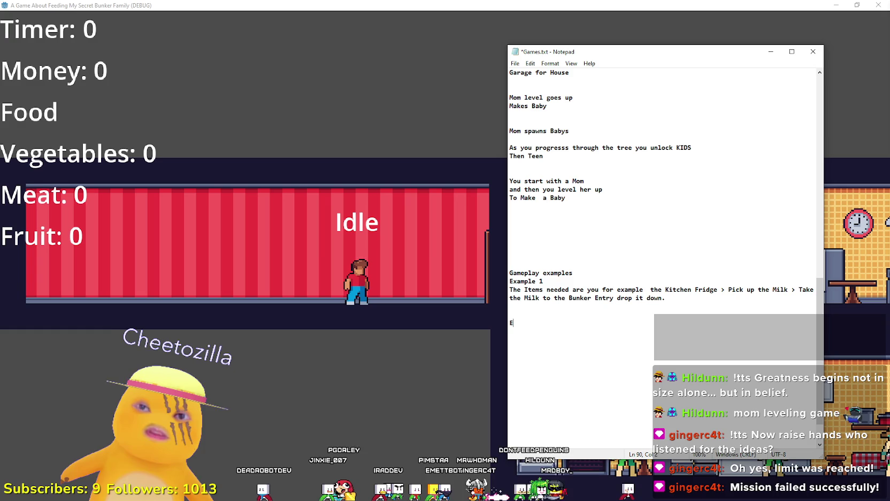
pyautogui.write('xample 2')
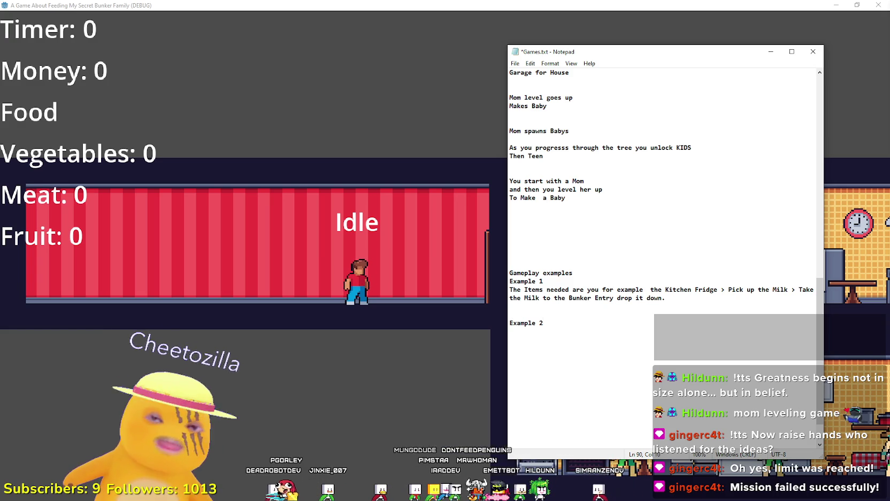
# Step: Under Example 2, write that the items needed are delivered at the House Door
pyautogui.press('Return')
pyautogui.write('The ')
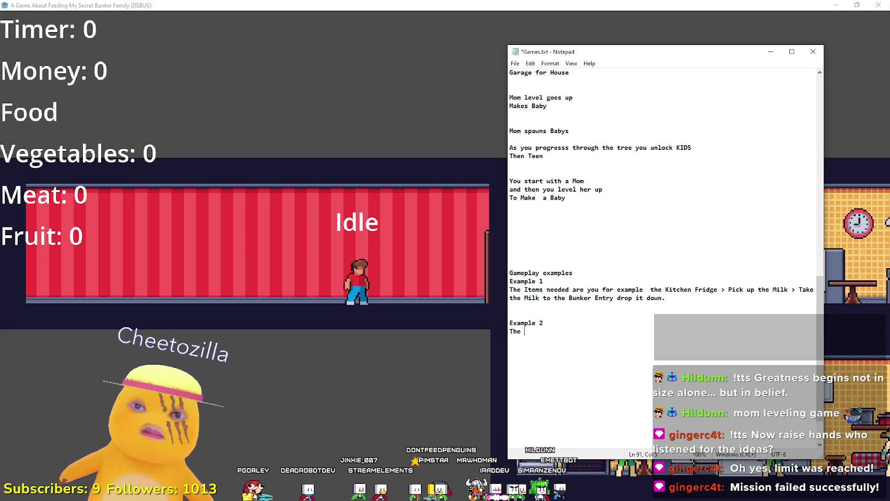
pyautogui.write('Items nee')
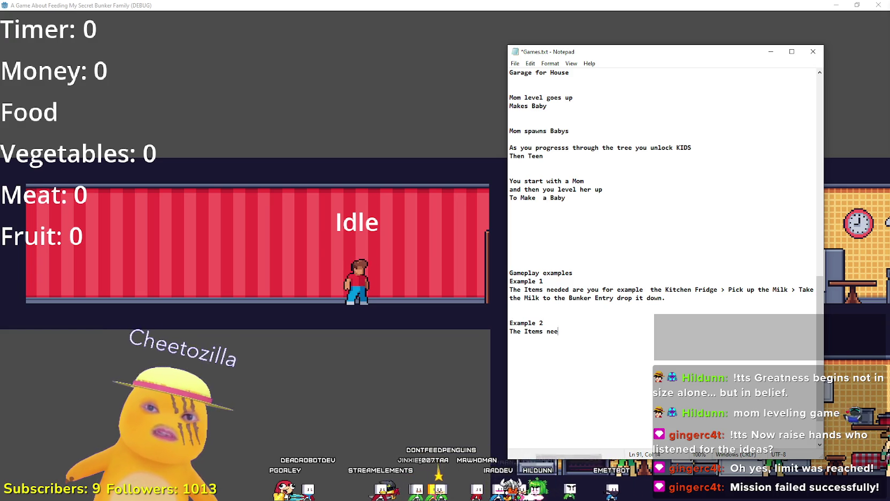
pyautogui.write('ded are del')
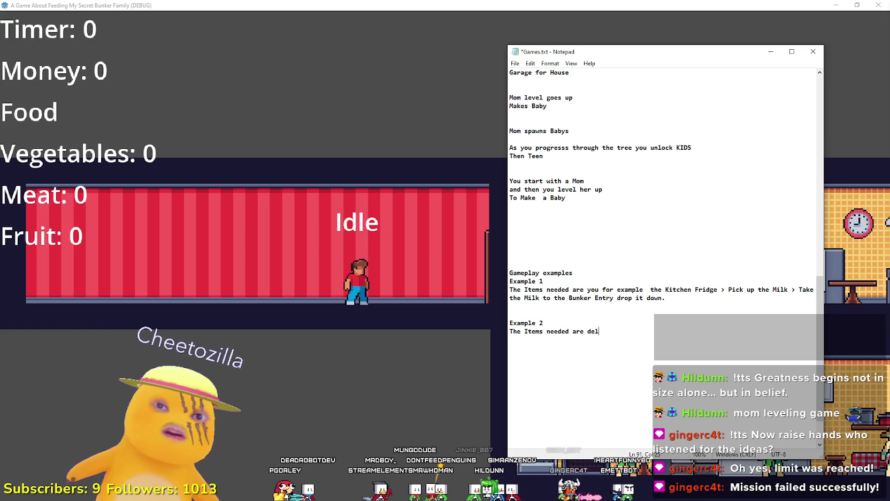
pyautogui.write('ivered by the')
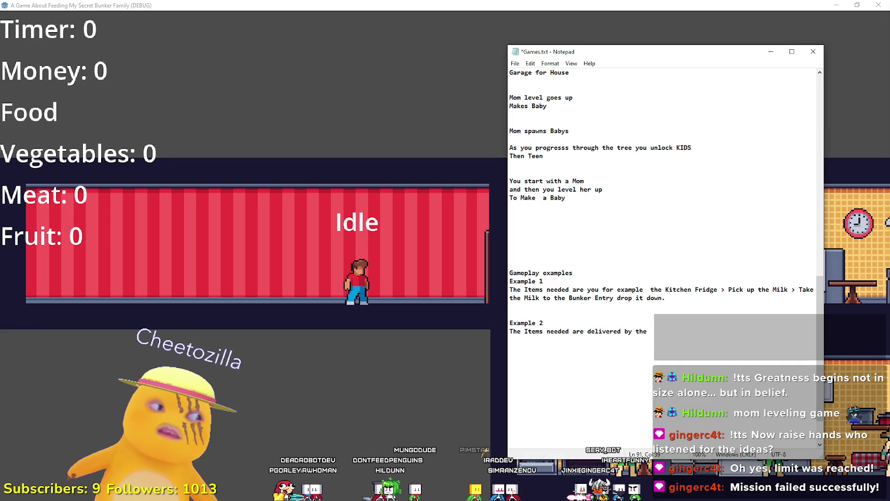
pyautogui.press('BackSpace')
pyautogui.press('BackSpace')
pyautogui.press('BackSpace')
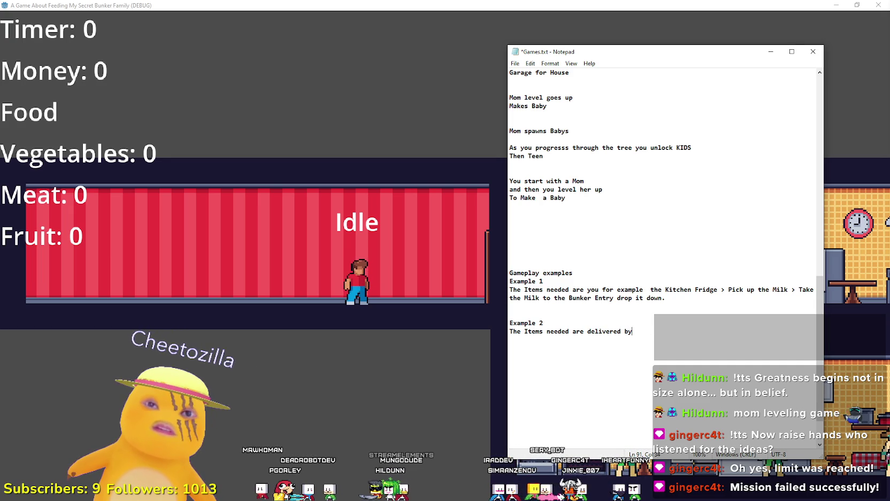
pyautogui.write('outside')
pyautogui.press('BackSpace')
pyautogui.press('BackSpace')
pyautogui.press('BackSpace')
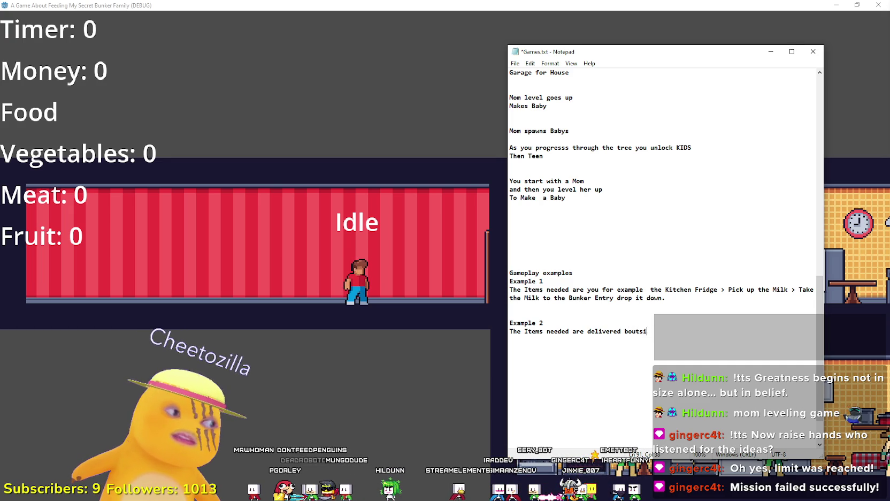
pyautogui.press('BackSpace')
pyautogui.press('BackSpace')
pyautogui.press('BackSpace')
pyautogui.write('at the Door,')
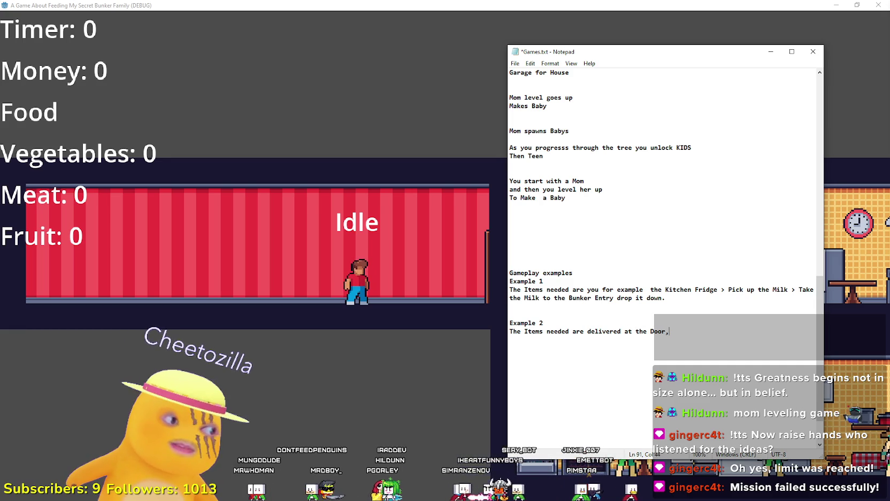
pyautogui.press('BackSpace')
pyautogui.press('BackSpace')
pyautogui.press('BackSpace')
pyautogui.write('House Door,')
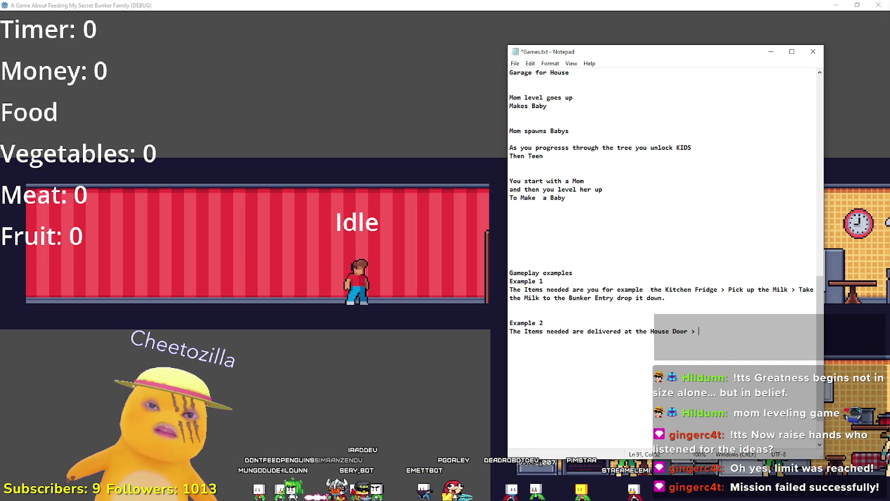
# Step: Continue with picking up the Milk and taking it to the Kitchen Buynker Entry Point
pyautogui.write('ick up the M')
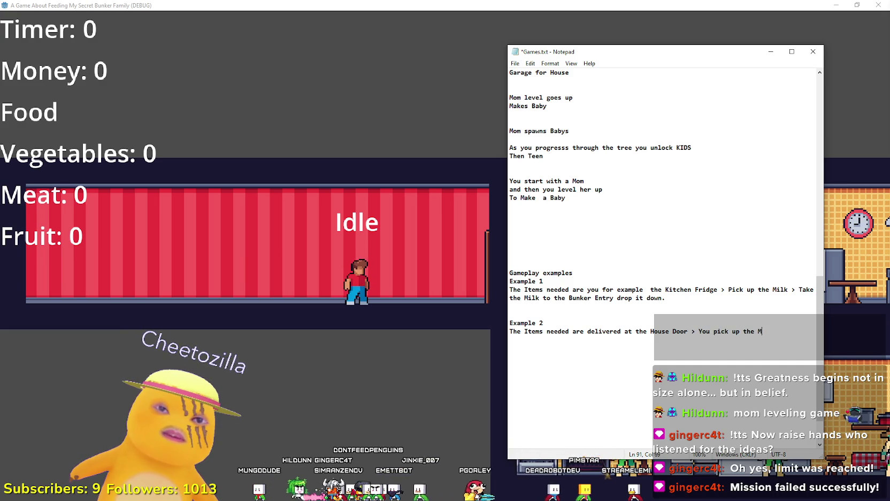
pyautogui.write('ilk')
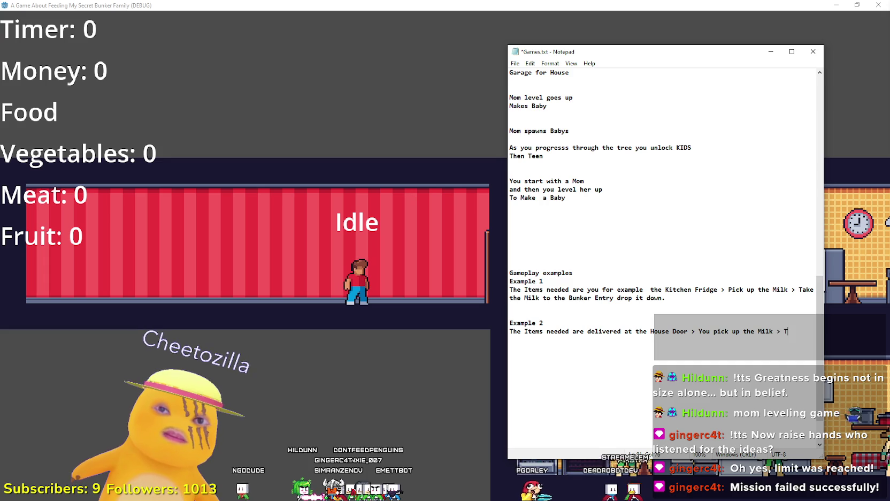
pyautogui.write('ake the Mi')
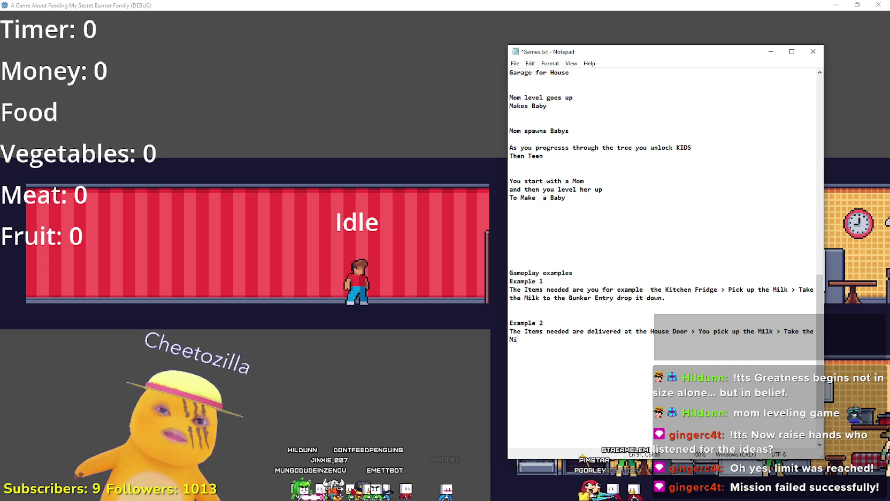
pyautogui.write('u to the Kitchen')
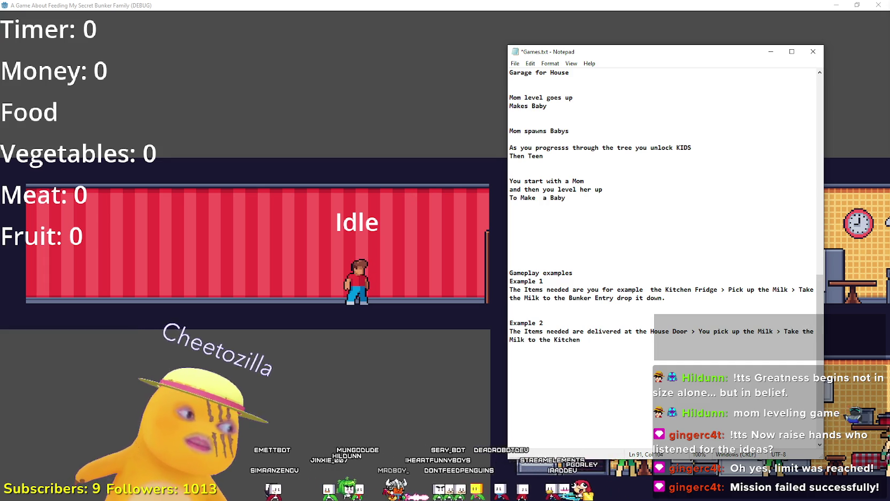
pyautogui.write(' Buynker Entyr')
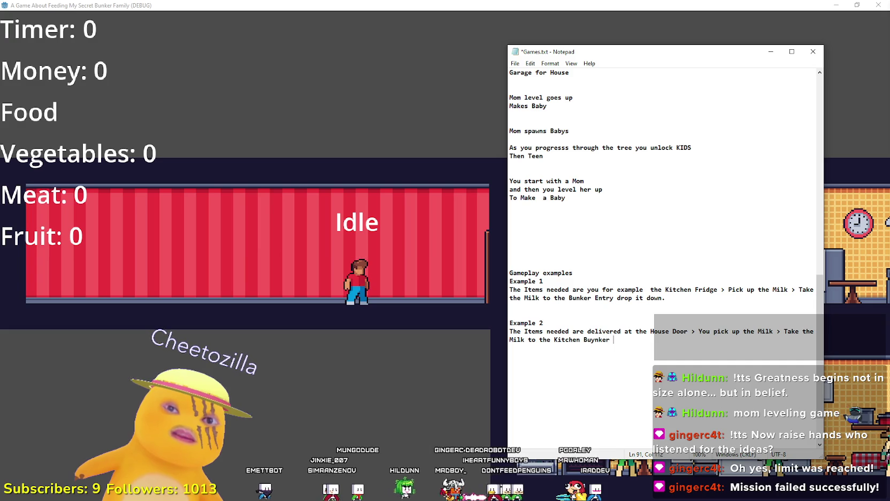
pyautogui.press('BackSpace')
pyautogui.press('BackSpace')
pyautogui.write('try')
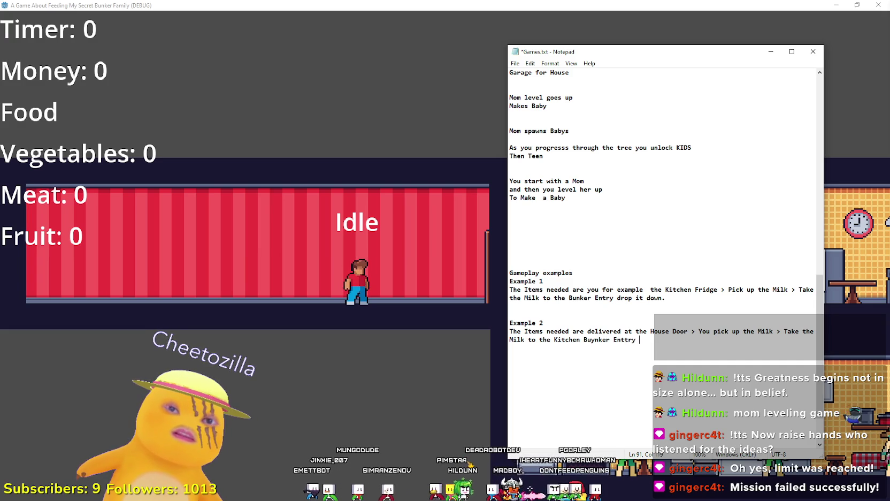
pyautogui.press('BackSpace')
pyautogui.write('ry')
pyautogui.press('BackSpace')
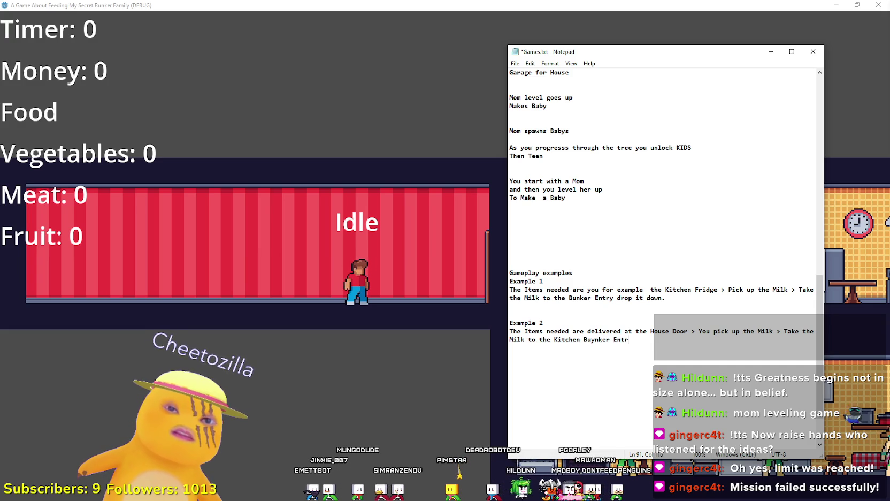
pyautogui.write('y Point.')
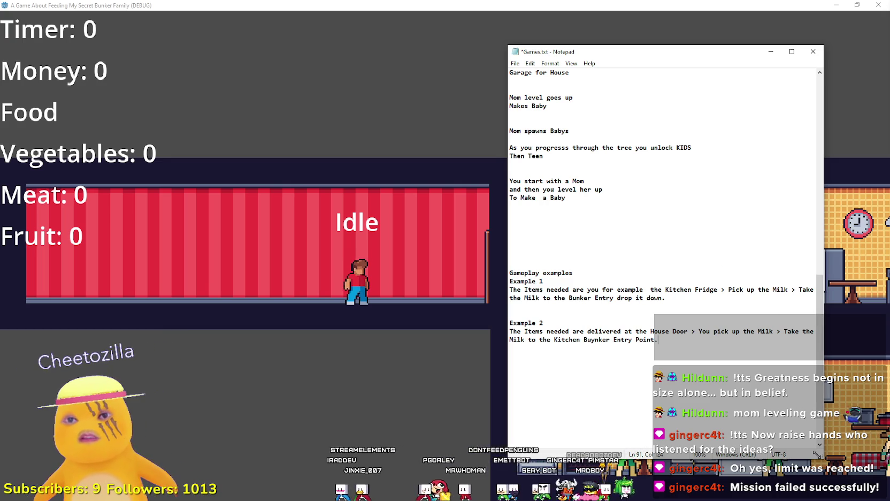
pyautogui.scroll(-3, 799, 407)
# Step: Adjust the Notepad view and place the cursor right after Example 1's text
pyautogui.moveTo(674, 56); pyautogui.dragTo(509, 37)
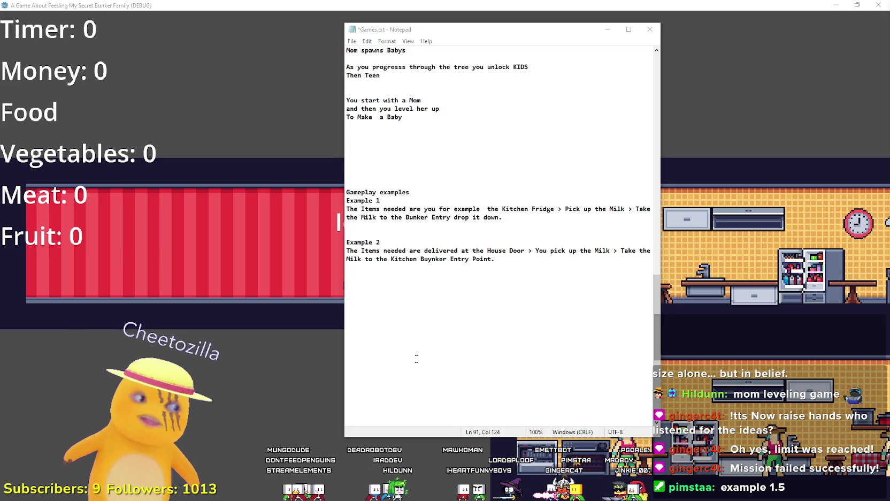
pyautogui.click(435, 324)
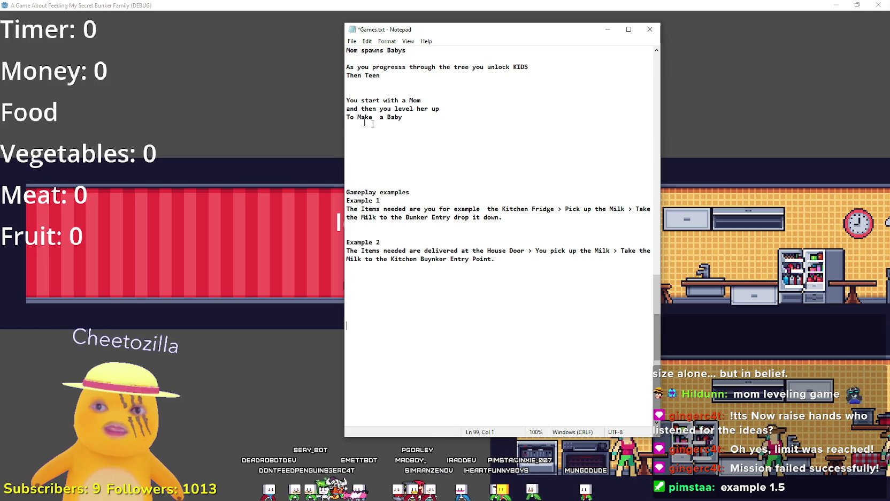
pyautogui.click(529, 218)
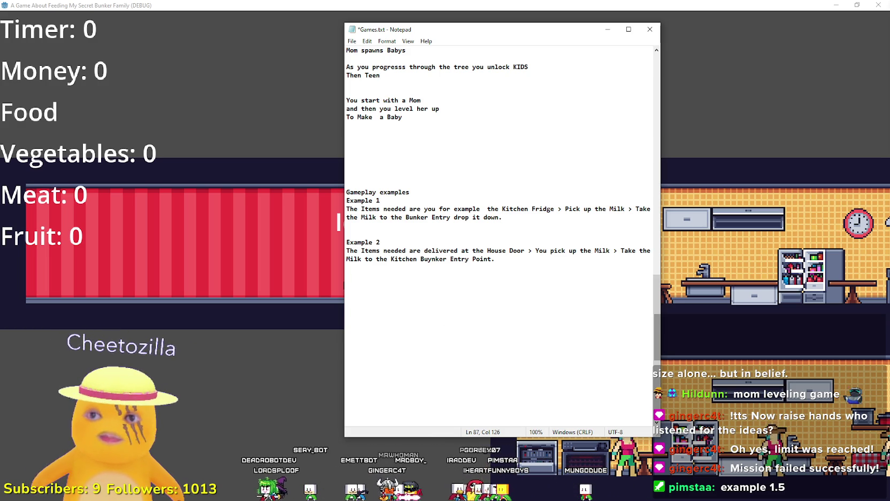
# Step: Add a line under Example 1: the player's Bag grows bigger with collected items, slowing the player
pyautogui.press('Return')
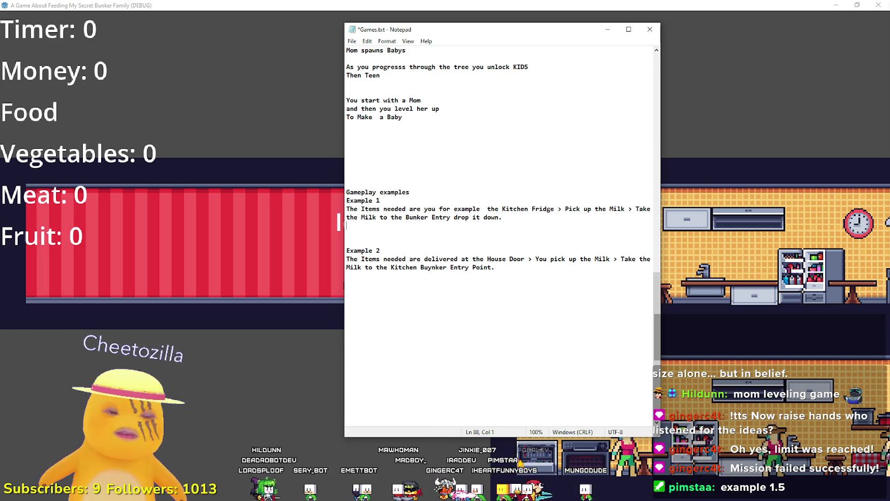
pyautogui.write('The Player h')
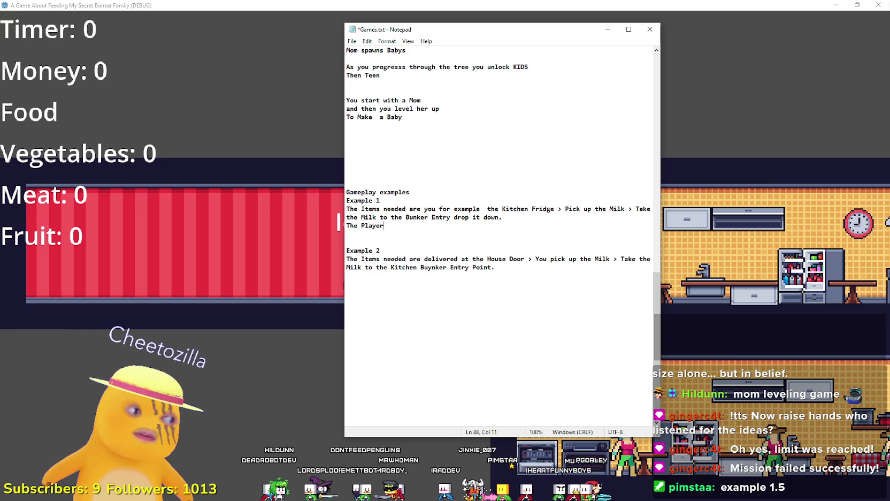
pyautogui.write('as a Bag')
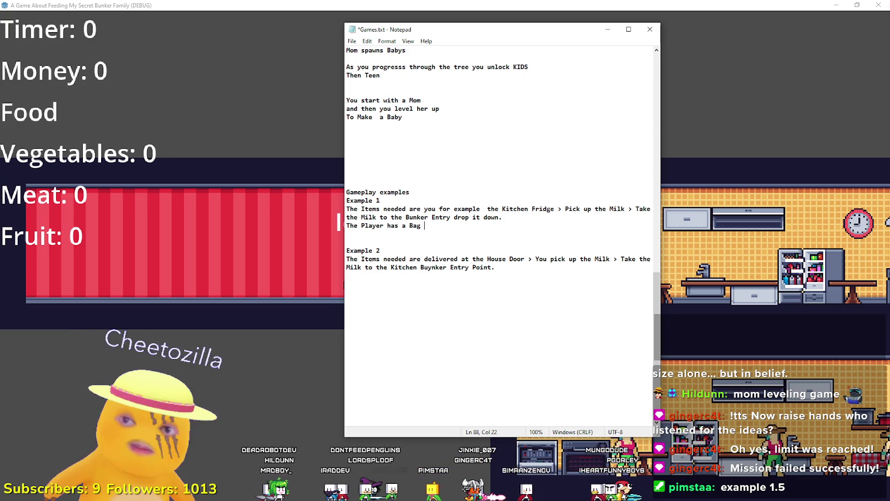
pyautogui.press('BackSpace')
pyautogui.write('g that can')
pyautogui.press('BackSpace')
pyautogui.press('BackSpace')
pyautogui.press('BackSpace')
pyautogui.press('BackSpace')
pyautogui.write('he carries and gets ')
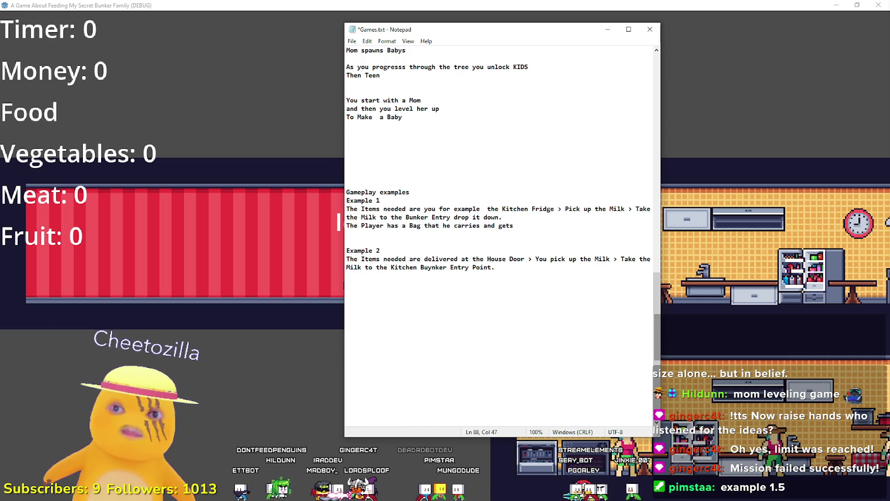
pyautogui.write('bigger and Bigger as t')
pyautogui.write('e ')
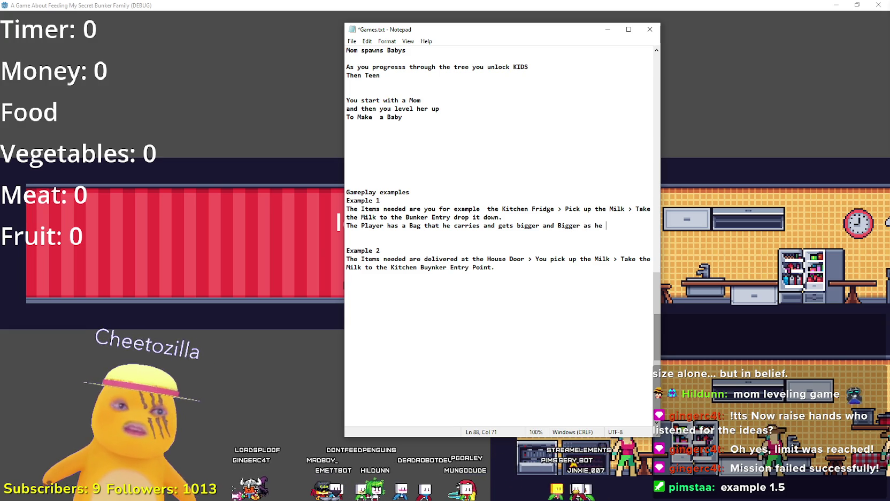
pyautogui.write('collects t')
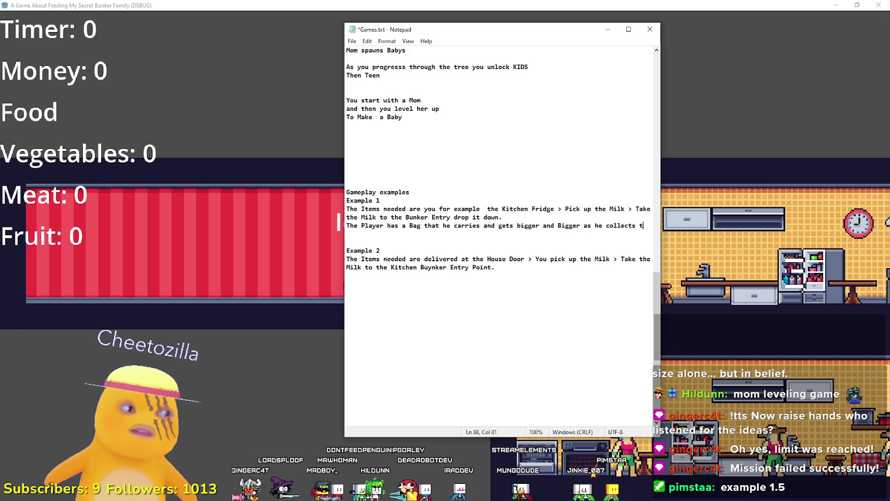
pyautogui.write('he items for the ')
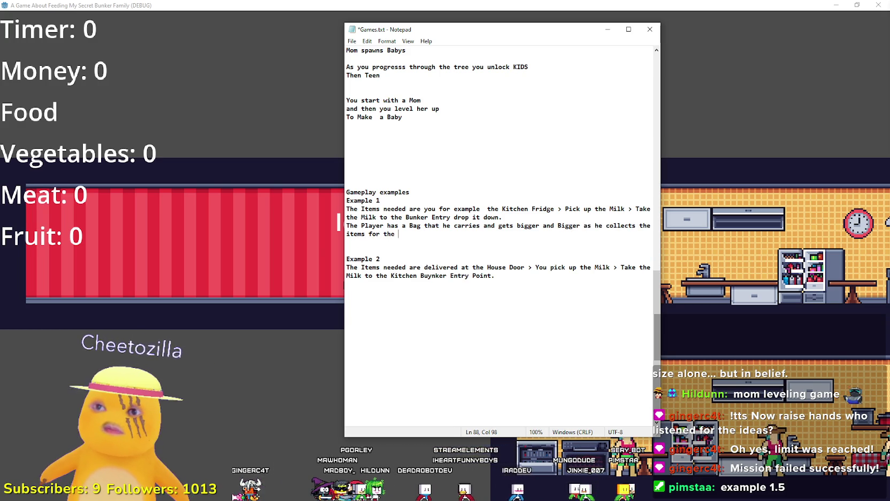
pyautogui.write('bunker,and the player gets slower and slower.')
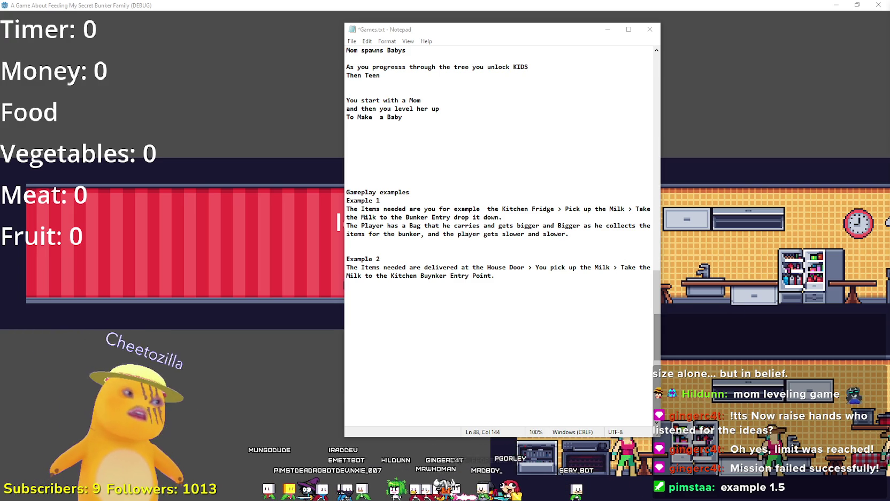
pyautogui.click(536, 267)
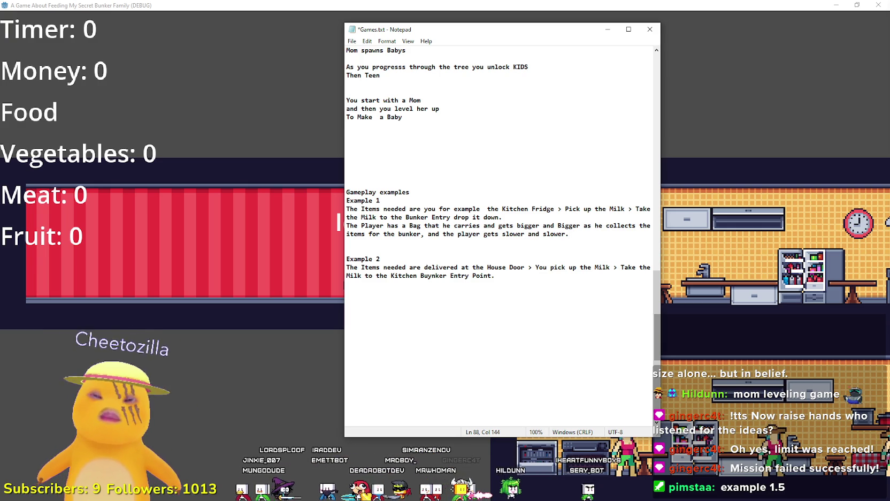
# Step: Leave the cursor on the blank line below Example 1 and return to the running bunker game
pyautogui.scroll(1, 499, 177)
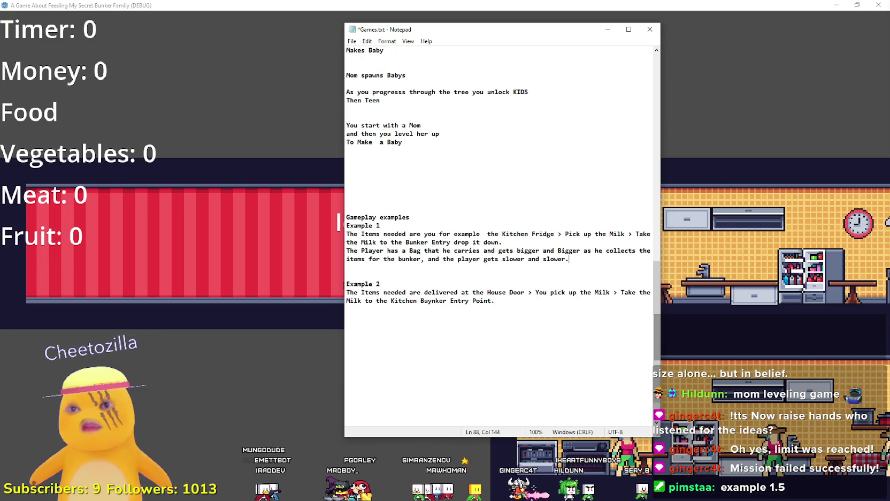
pyautogui.click(579, 271)
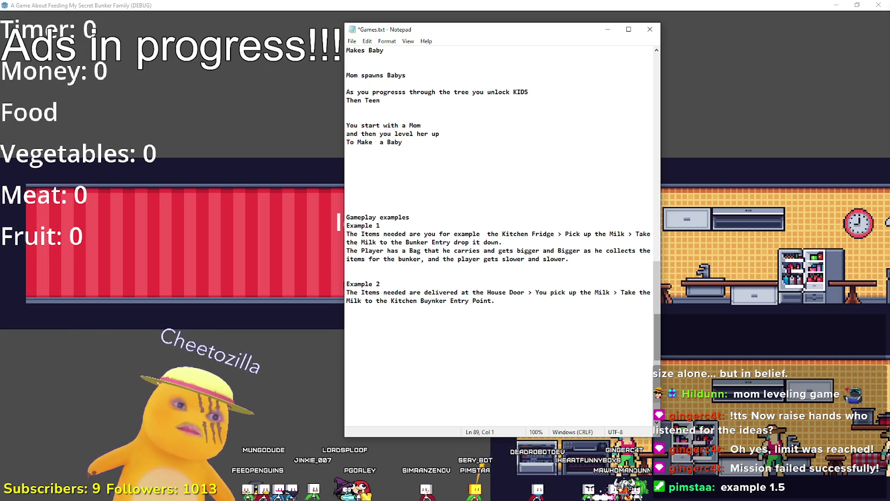
pyautogui.click(804, 285)
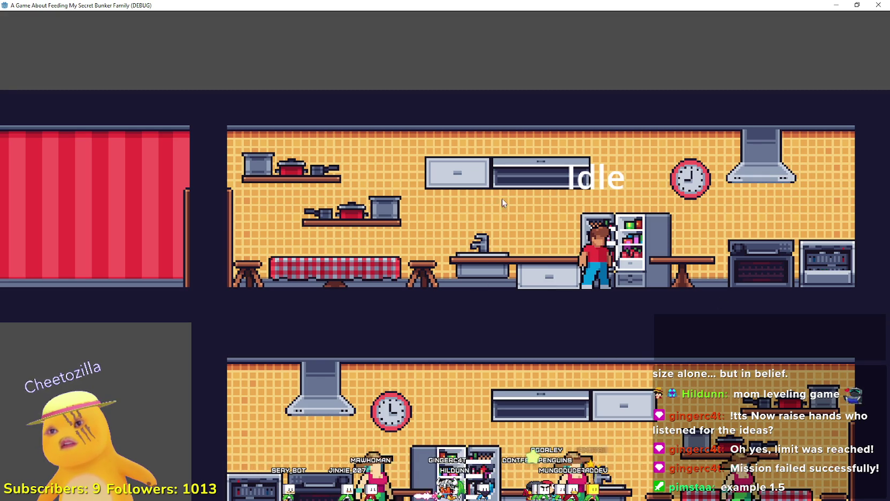
# Step: Walk the character across the kitchen floor until it stands idle beside the fridge
pyautogui.click(560, 289)
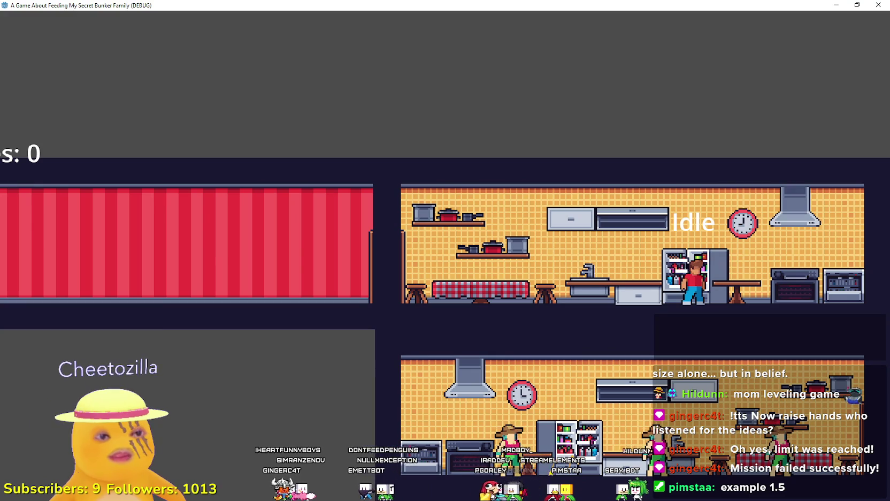
pyautogui.hotkey('alt', 'Tab')
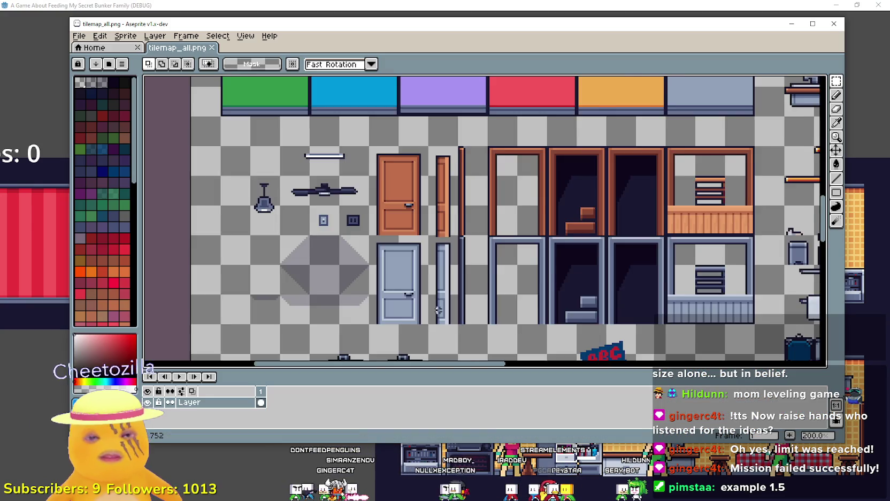
# Step: Zoom and pan around tilemap_all.png to survey its furniture rows
pyautogui.scroll(-3, 657, 189)
pyautogui.scroll(4, 657, 189)
pyautogui.scroll(-3, 657, 189)
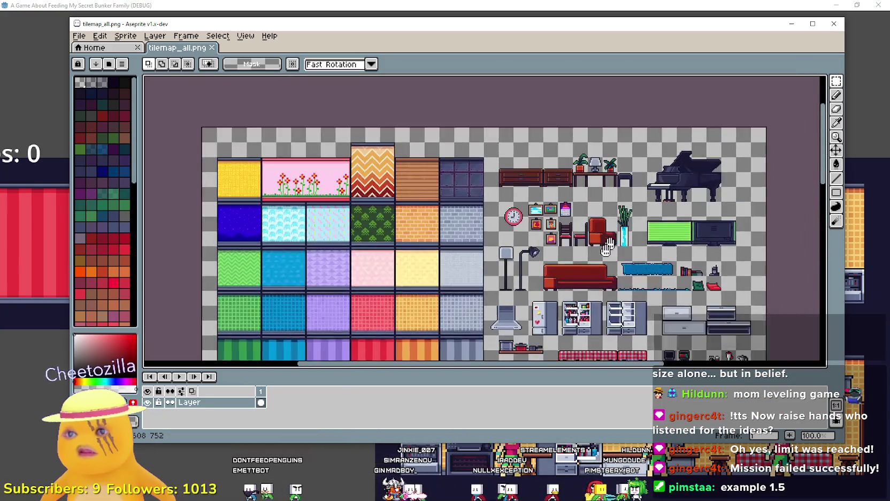
pyautogui.scroll(2, 564, 223)
pyautogui.scroll(1, 564, 222)
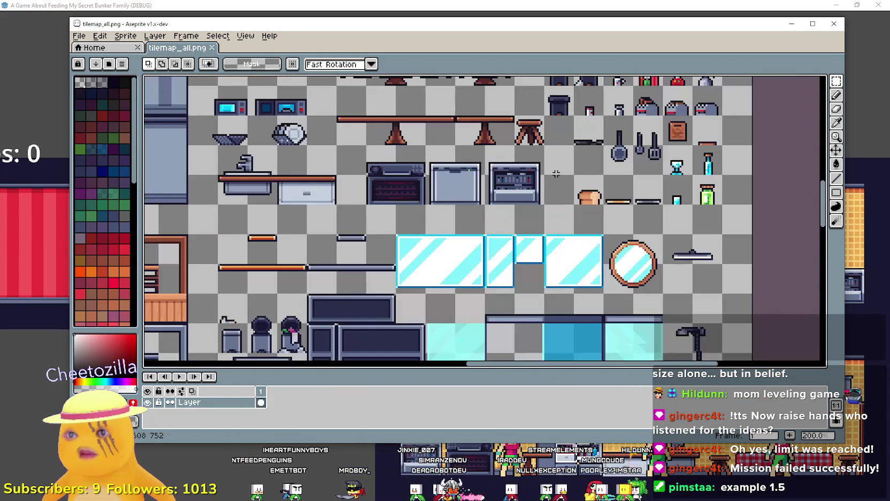
pyautogui.scroll(-5, 642, 171)
pyautogui.hscroll(-4, 717, 122)
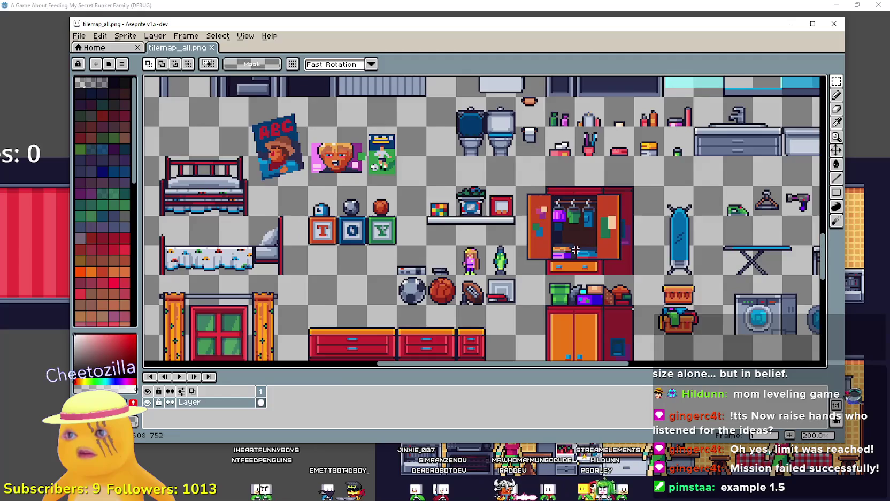
pyautogui.scroll(-10, 572, 250)
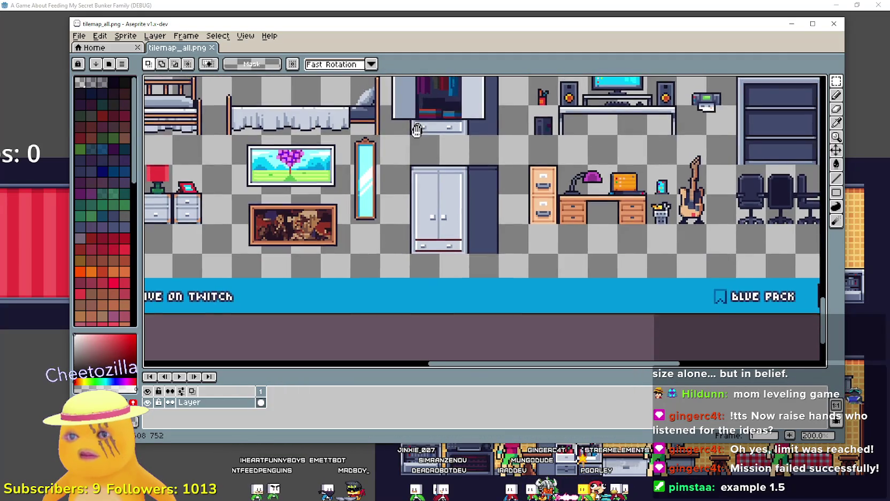
pyautogui.moveTo(417, 130)
pyautogui.mouseDown()
pyautogui.moveTo(304, 276)
pyautogui.moveTo(300, 312)
pyautogui.moveTo(677, 98)
pyautogui.moveTo(684, 122)
pyautogui.mouseUp()
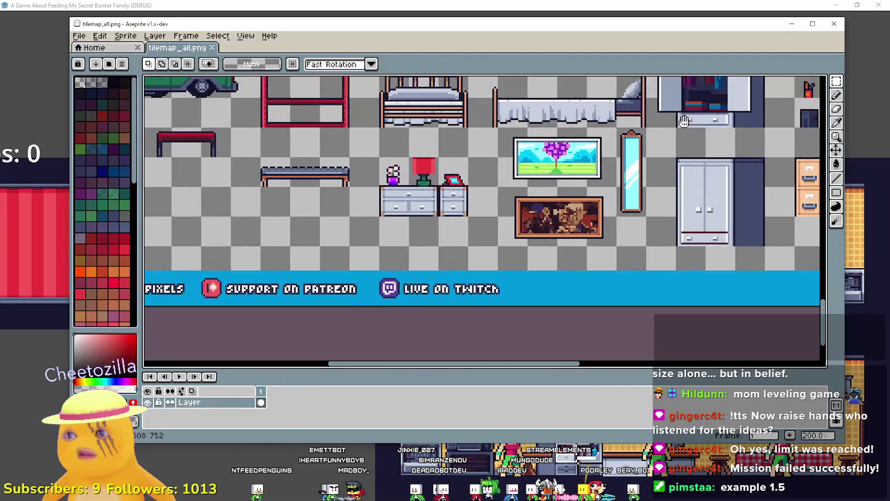
pyautogui.scroll(-2, 342, 179)
pyautogui.scroll(1, 342, 180)
pyautogui.moveTo(605, 189)
pyautogui.mouseDown()
pyautogui.moveTo(584, 207)
pyautogui.moveTo(416, 250)
pyautogui.mouseUp()
pyautogui.scroll(2, 332, 236)
pyautogui.scroll(-2, 460, 218)
# Step: Look closely at the top rows, two fridges, glass panel, mirror, wall tiles and clock
pyautogui.moveTo(460, 218)
pyautogui.mouseDown()
pyautogui.moveTo(428, 321)
pyautogui.moveTo(432, 349)
pyautogui.mouseUp()
pyautogui.scroll(1, 449, 313)
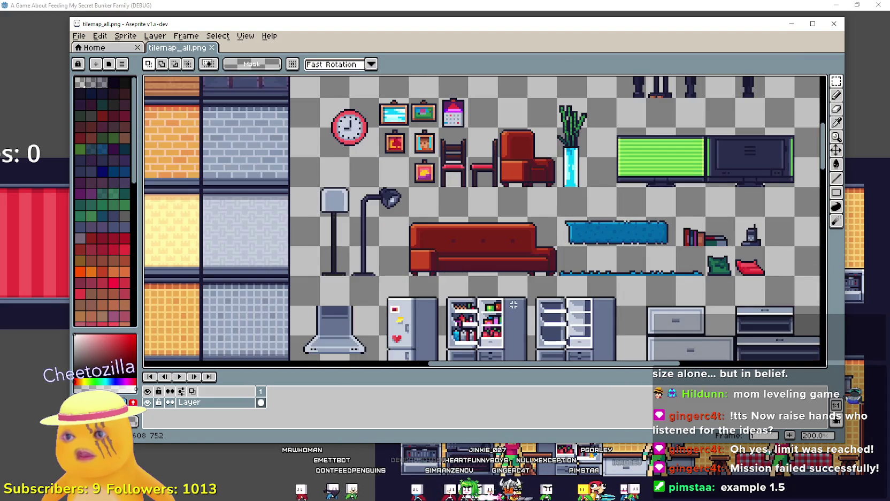
pyautogui.moveTo(448, 312); pyautogui.dragTo(289, 128)
pyautogui.scroll(4, 289, 112)
pyautogui.scroll(-4, 289, 107)
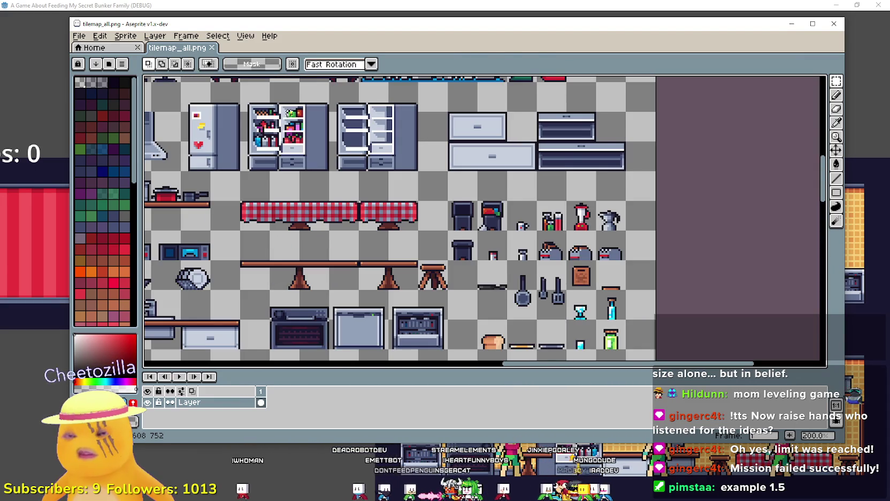
pyautogui.moveTo(566, 164)
pyautogui.mouseDown()
pyautogui.moveTo(532, 76)
pyautogui.moveTo(716, 333)
pyautogui.mouseUp()
pyautogui.moveTo(221, 195)
pyautogui.mouseDown()
pyautogui.moveTo(238, 311)
pyautogui.moveTo(308, 464)
pyautogui.moveTo(401, 258)
pyautogui.moveTo(367, 312)
pyautogui.moveTo(512, 124)
pyautogui.mouseUp()
pyautogui.scroll(-2, 367, 312)
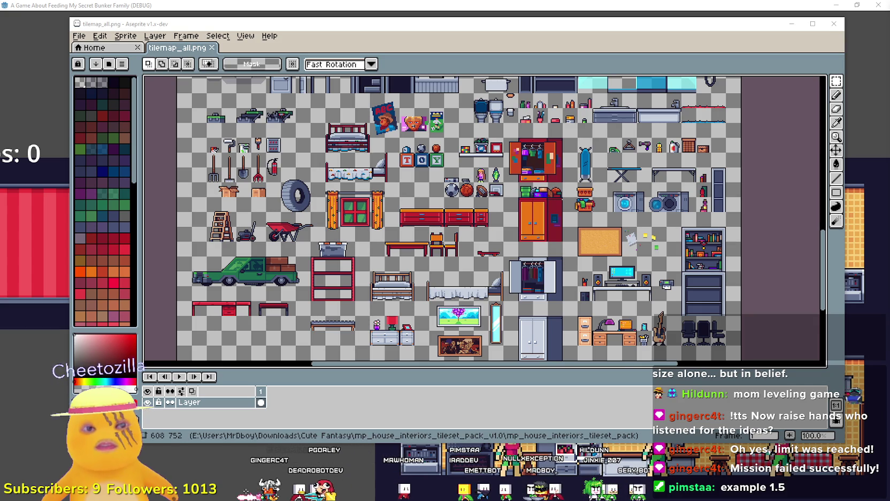
pyautogui.hotkey('alt', 'Tab')
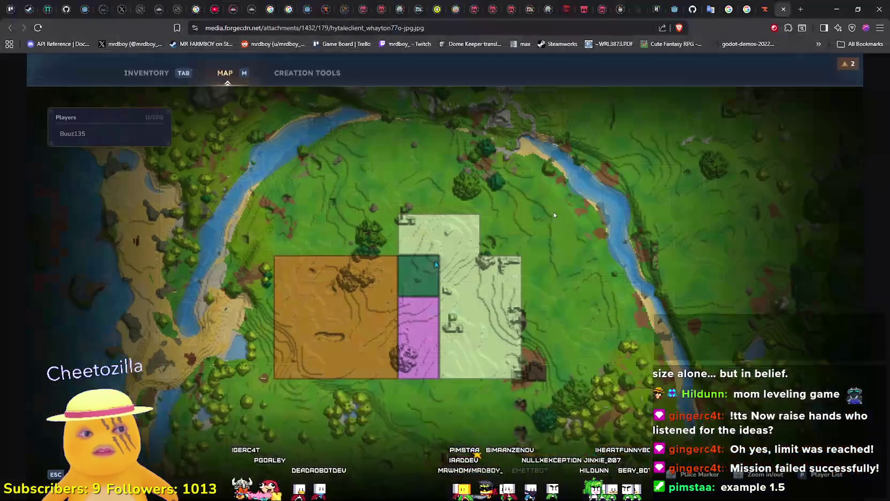
# Step: Go to the muchopixels.itch.io store tab and scroll down to the House Interiors Tileset Pack
pyautogui.click(584, 10)
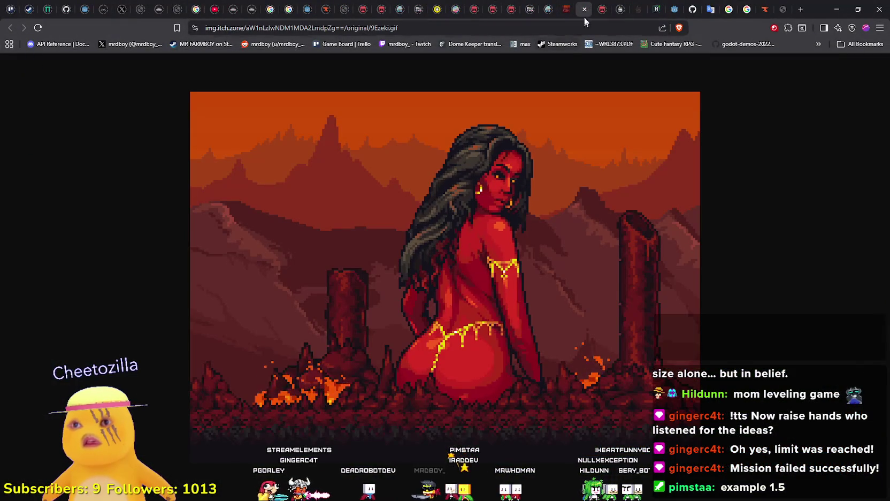
pyautogui.click(567, 9)
pyautogui.scroll(3, 530, 134)
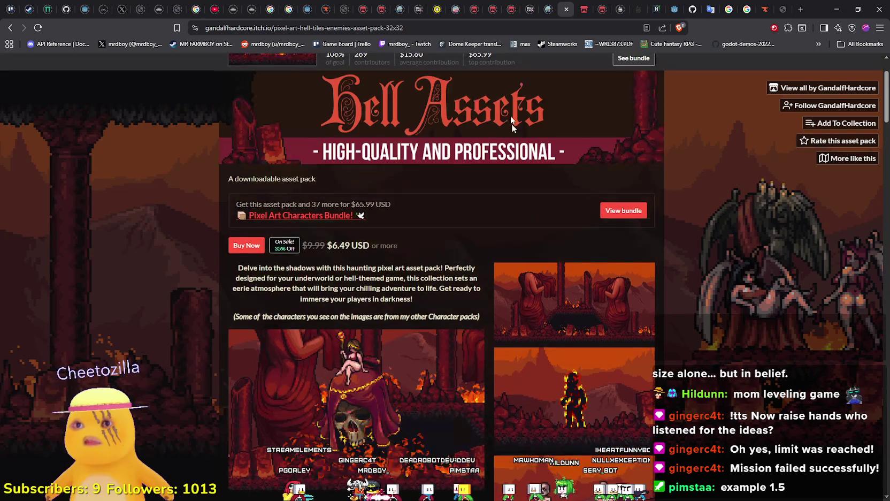
pyautogui.click(515, 7)
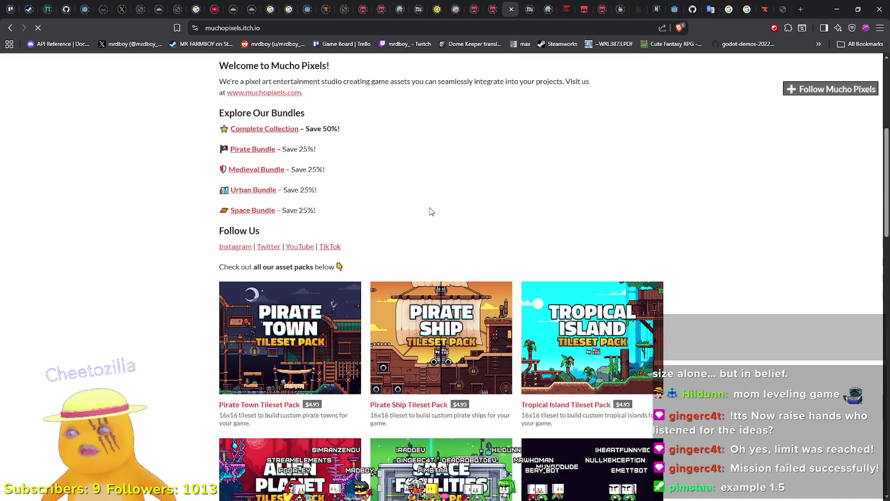
pyautogui.scroll(-3, 480, 442)
pyautogui.scroll(-12, 480, 442)
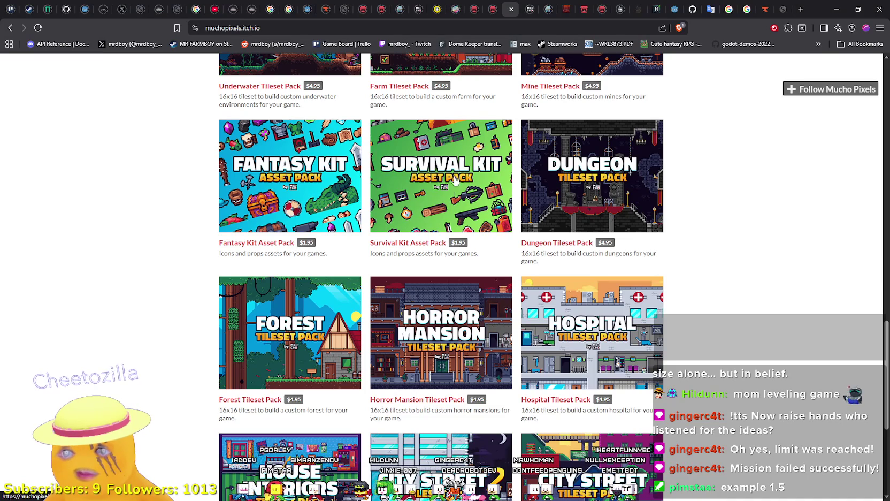
pyautogui.scroll(-4, 429, 207)
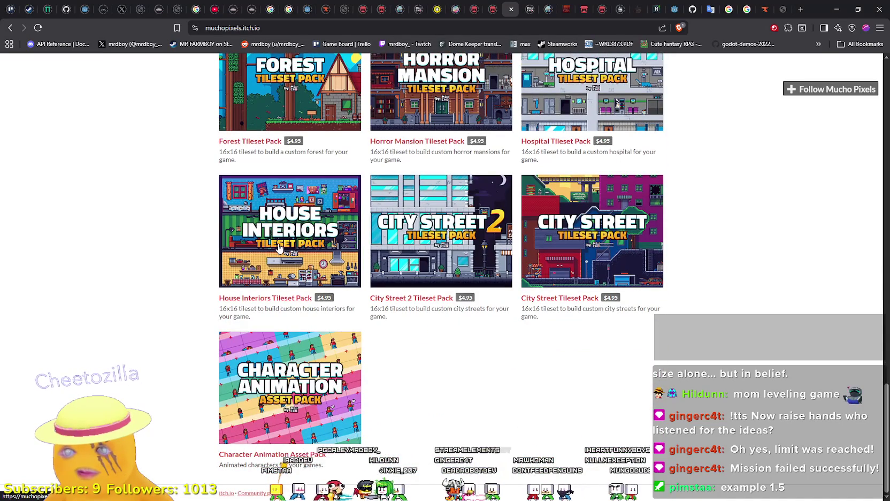
pyautogui.scroll(-5, 635, 341)
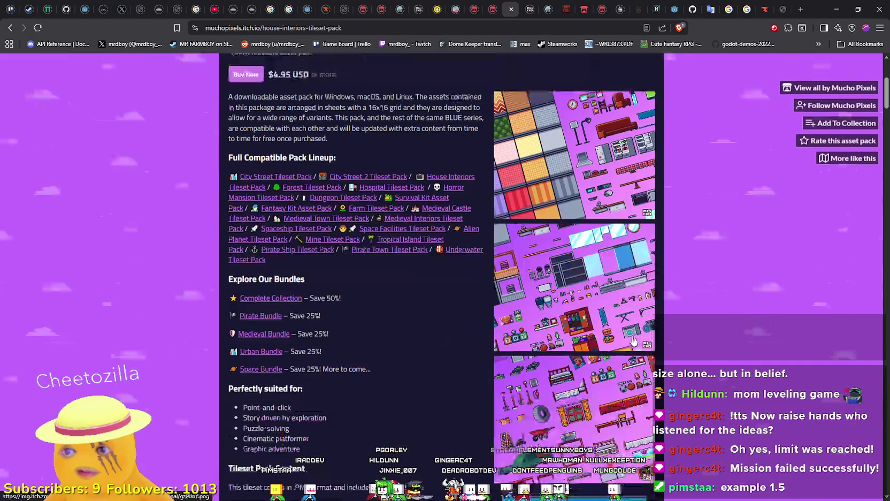
# Step: View the House Interiors screenshot and room preview sheets enlarged in the lightbox
pyautogui.scroll(-2, 634, 340)
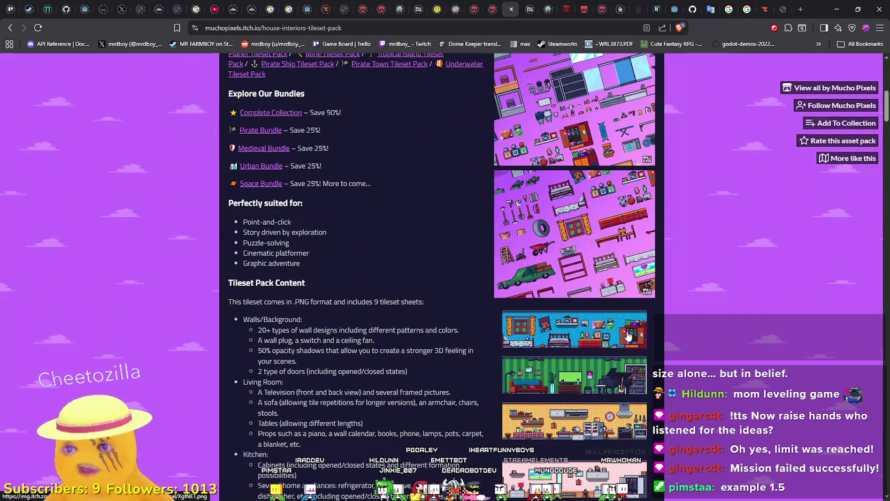
pyautogui.scroll(5, 629, 336)
pyautogui.click(600, 376)
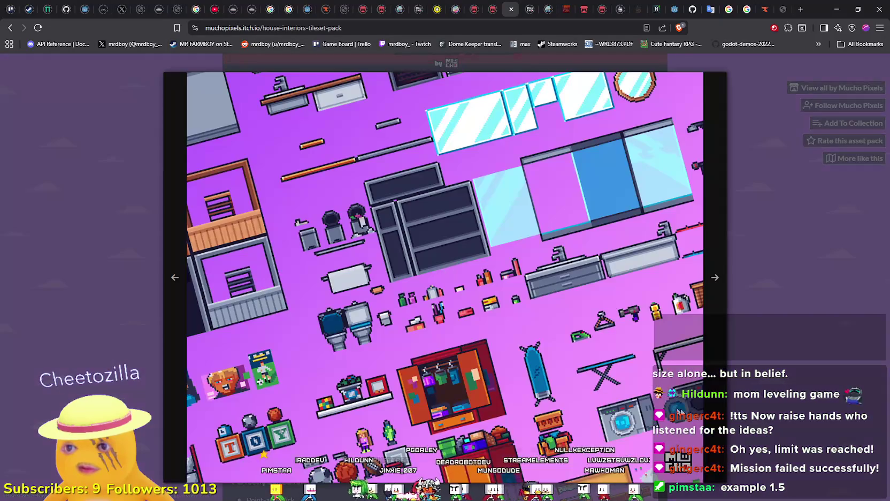
pyautogui.click(783, 418)
pyautogui.scroll(-7, 617, 368)
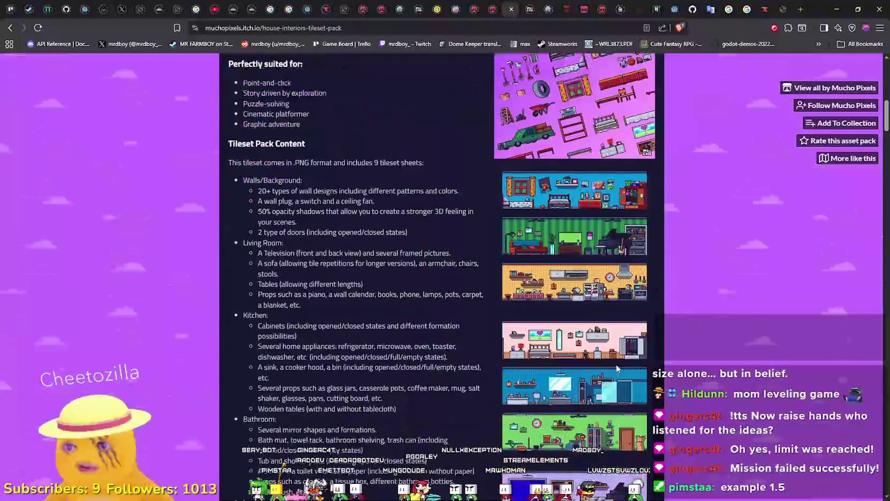
pyautogui.click(567, 299)
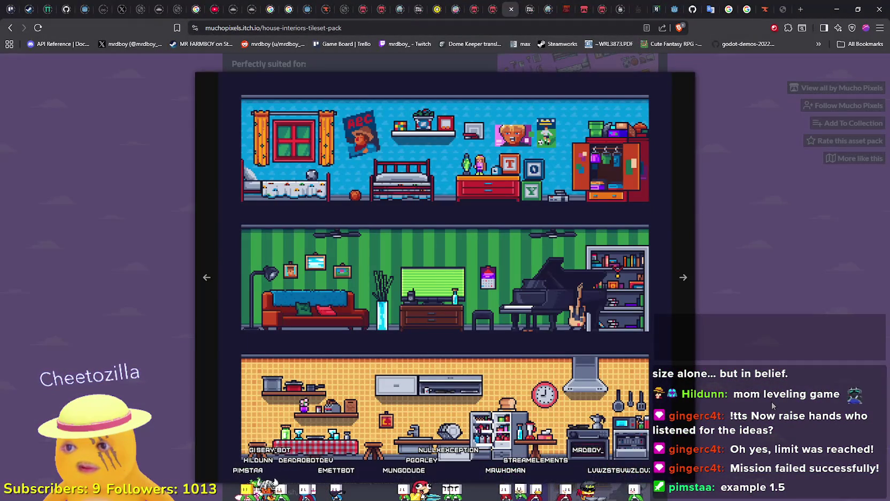
pyautogui.click(772, 401)
pyautogui.click(630, 298)
pyautogui.click(630, 299)
pyautogui.click(630, 299)
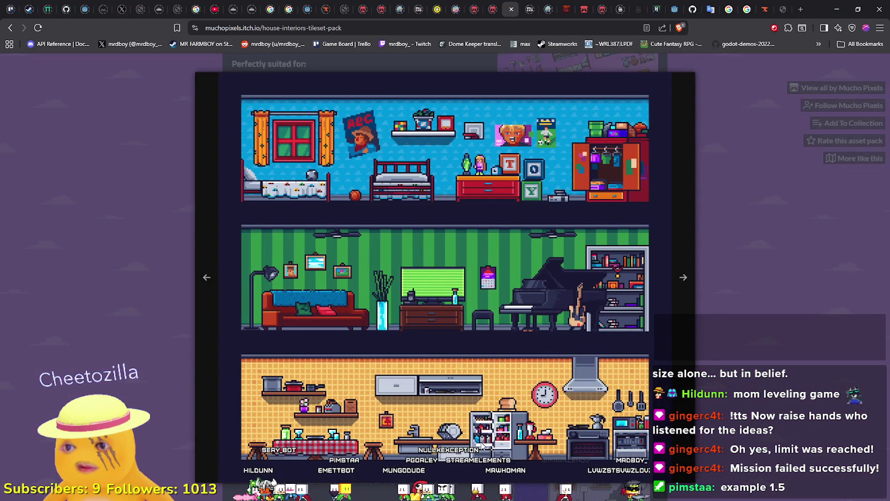
pyautogui.click(568, 348)
# Step: Highlight the Kitchen list lines: cabinets, sink and cooker hood, and kitchen props
pyautogui.scroll(-5, 569, 349)
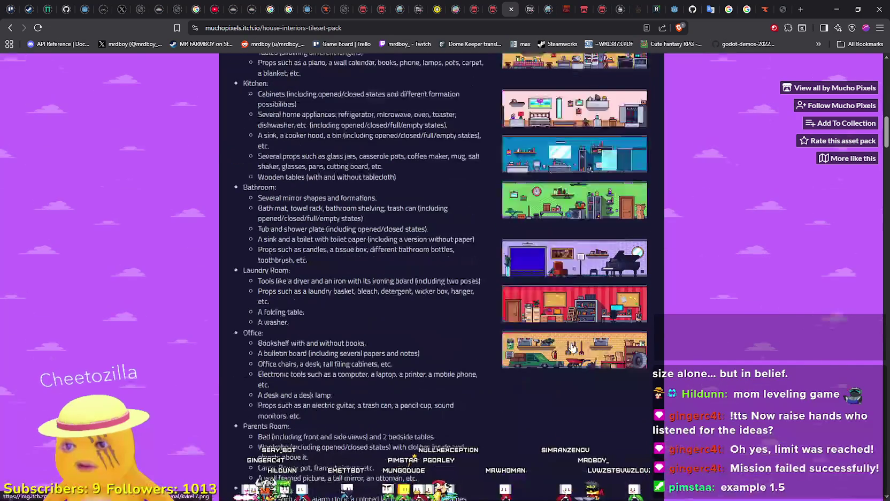
pyautogui.scroll(-3, 569, 349)
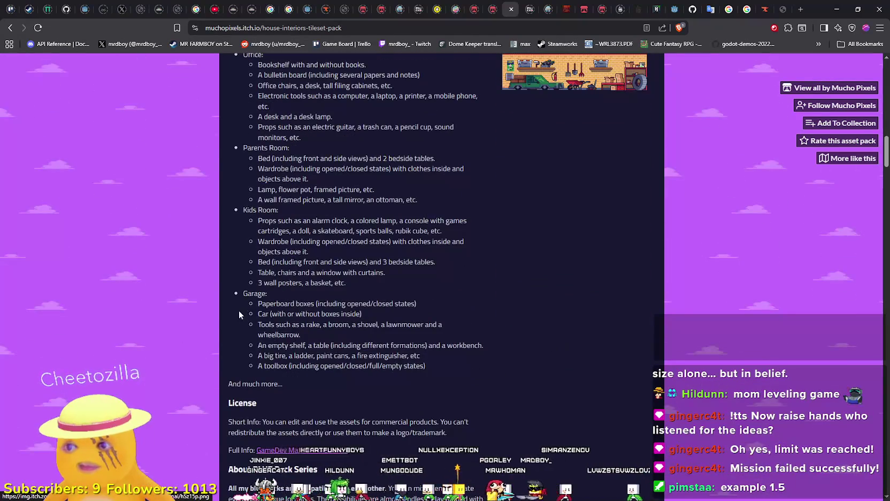
pyautogui.scroll(3, 235, 315)
pyautogui.scroll(2, 261, 361)
pyautogui.scroll(2, 263, 334)
pyautogui.moveTo(258, 234)
pyautogui.mouseDown()
pyautogui.moveTo(412, 256)
pyautogui.moveTo(332, 420)
pyautogui.moveTo(386, 255)
pyautogui.mouseUp()
pyautogui.click(257, 287)
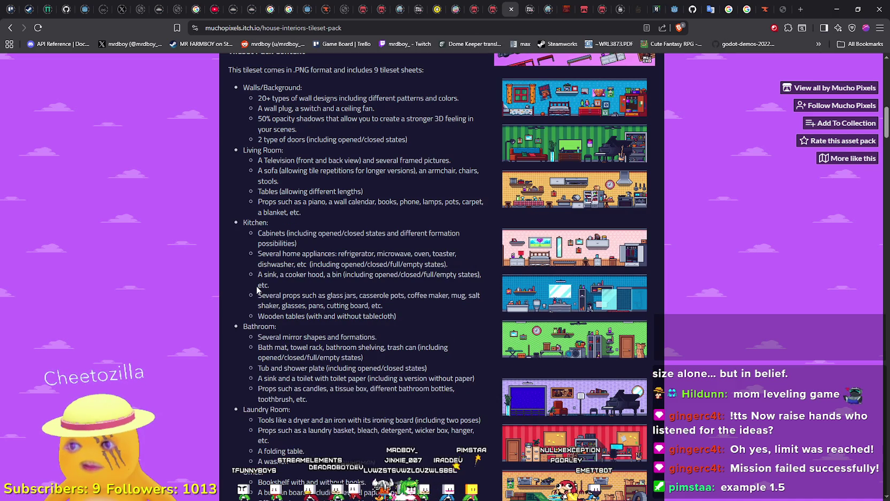
pyautogui.moveTo(256, 280); pyautogui.dragTo(325, 288)
pyautogui.click(348, 308)
pyautogui.moveTo(256, 295)
pyautogui.mouseDown()
pyautogui.moveTo(394, 301)
pyautogui.moveTo(254, 304)
pyautogui.mouseUp()
pyautogui.click(325, 325)
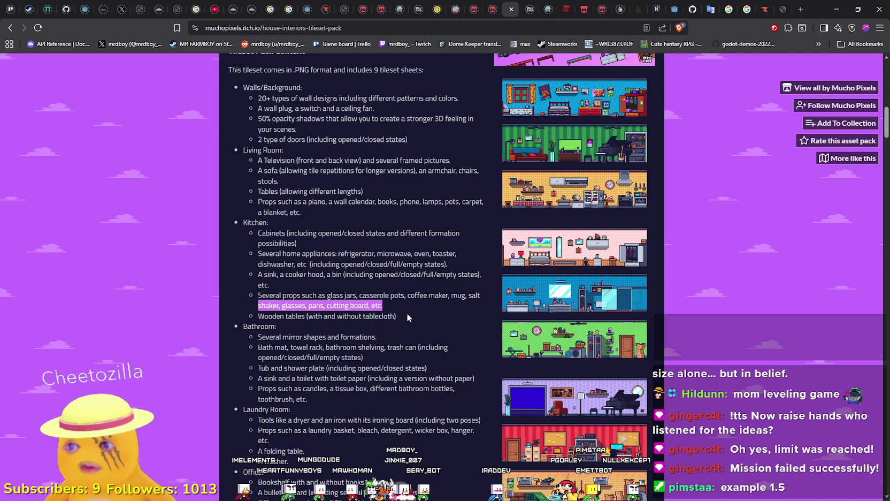
pyautogui.moveTo(407, 314)
pyautogui.mouseDown()
pyautogui.moveTo(223, 307)
pyautogui.moveTo(227, 229)
pyautogui.moveTo(226, 243)
pyautogui.mouseUp()
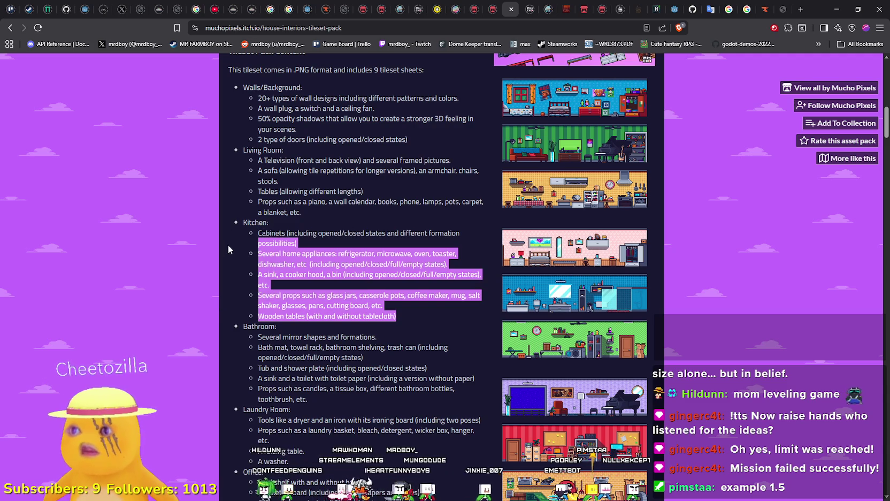
# Step: Scroll back up and go to the Mucho Pixels: Complete Collection bundle page
pyautogui.scroll(1, 226, 243)
pyautogui.scroll(2, 346, 338)
pyautogui.scroll(-4, 345, 338)
pyautogui.scroll(5, 344, 340)
pyautogui.scroll(3, 344, 341)
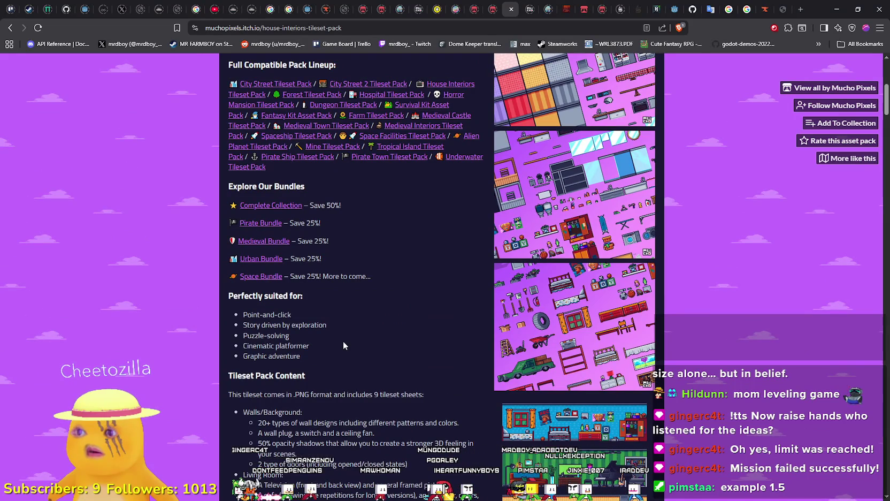
pyautogui.click(253, 205)
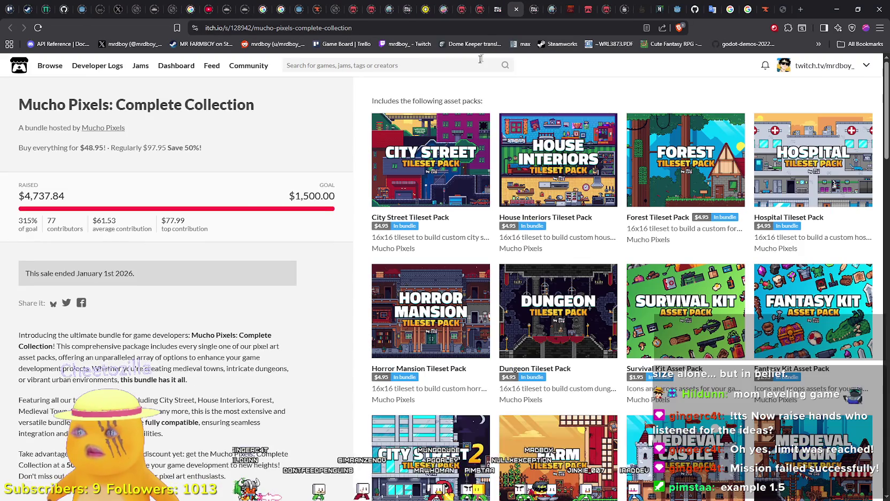
pyautogui.scroll(-1, 546, 161)
pyautogui.scroll(1, 615, 241)
pyautogui.scroll(-1, 553, 152)
pyautogui.scroll(-3, 552, 152)
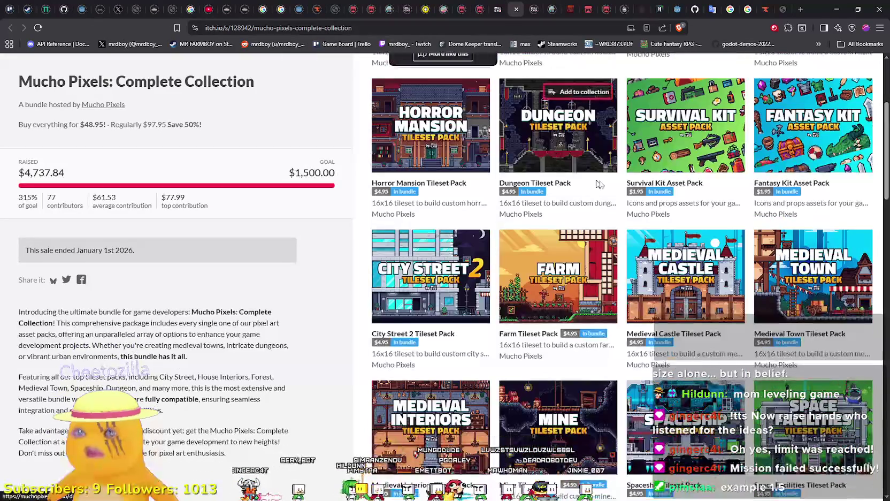
pyautogui.moveTo(805, 124)
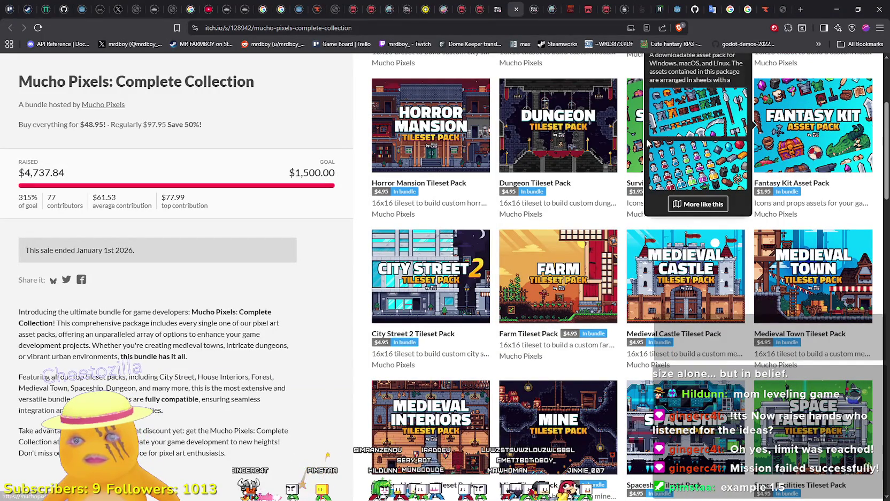
pyautogui.moveTo(629, 161)
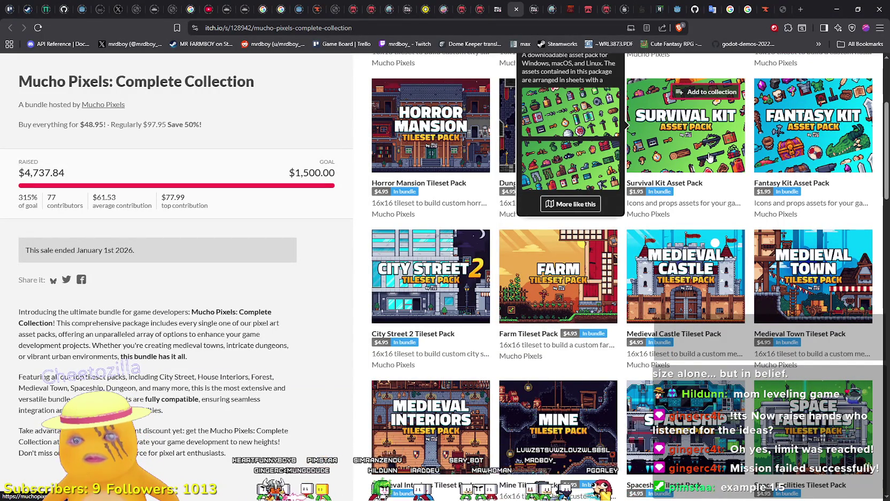
pyautogui.scroll(-7, 710, 157)
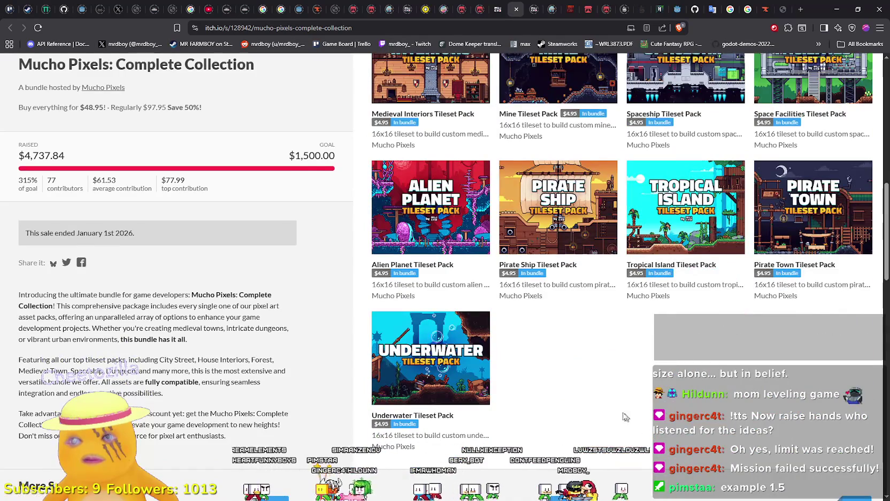
pyautogui.scroll(8, 633, 421)
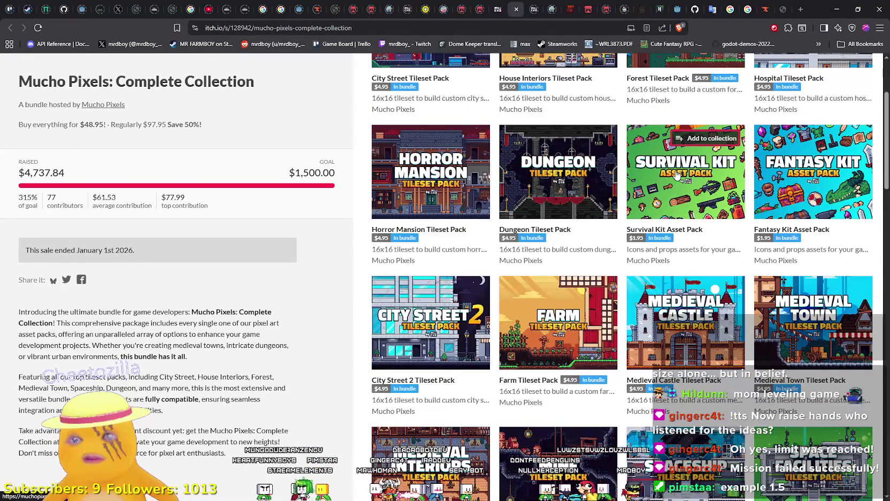
pyautogui.click(677, 175)
# Step: Browse the Survival Kit screenshots in the lightbox, up to the tent screenshot
pyautogui.click(592, 208)
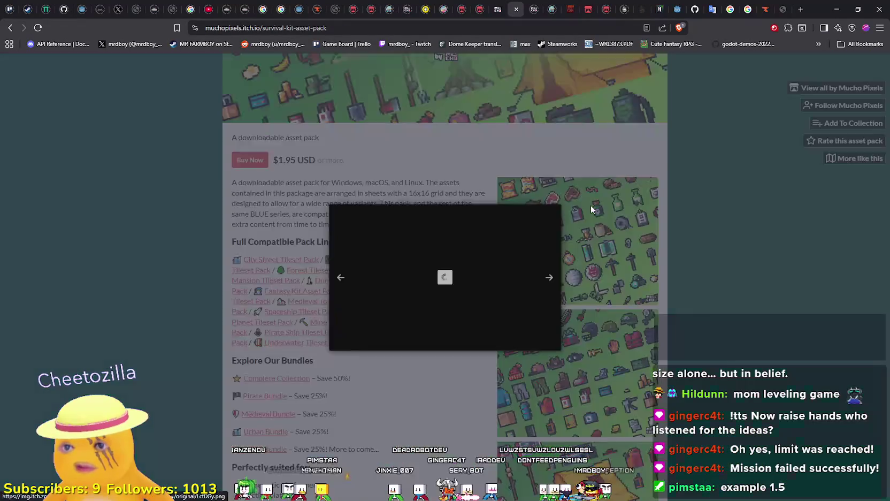
pyautogui.click(715, 279)
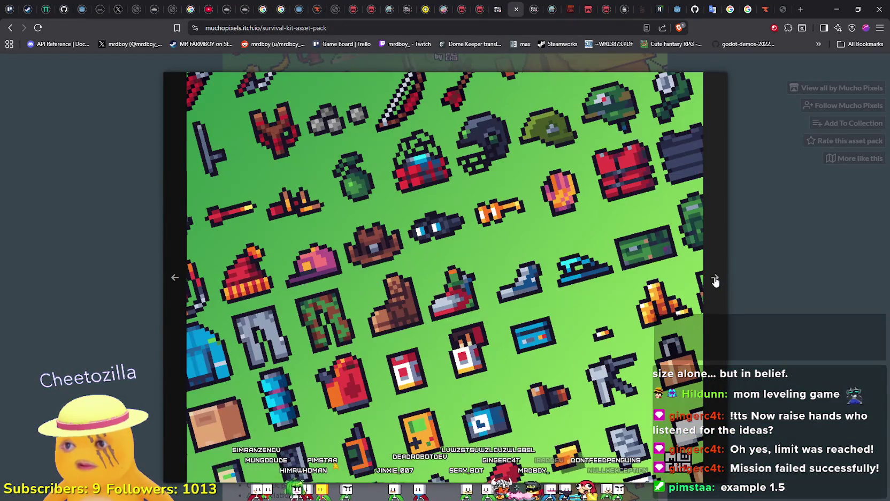
pyautogui.click(715, 280)
pyautogui.click(782, 271)
pyautogui.scroll(-3, 602, 278)
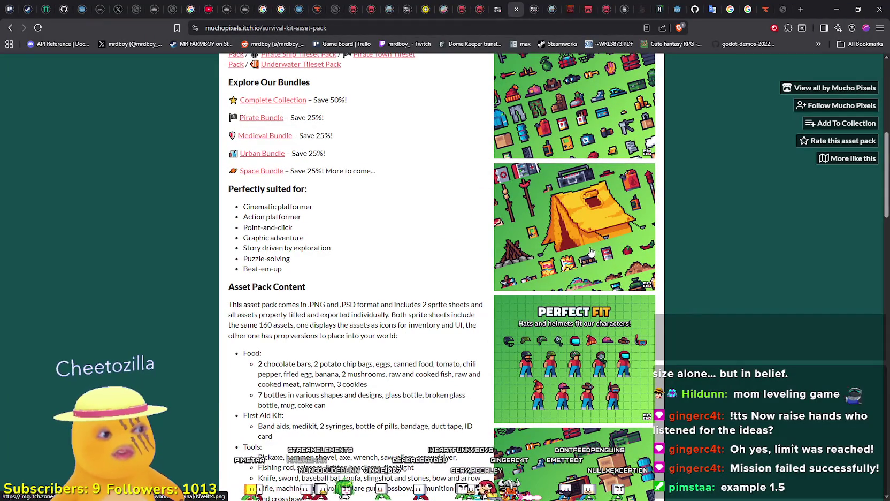
pyautogui.scroll(-10, 568, 233)
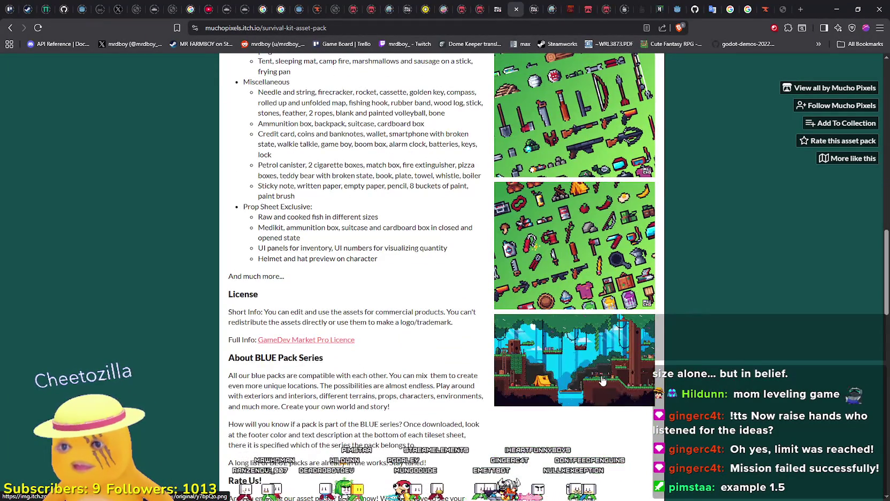
# Step: Enlarge the forest scene screenshot, scroll the page, then bring back Aseprite's tilemap_all.png
pyautogui.click(601, 380)
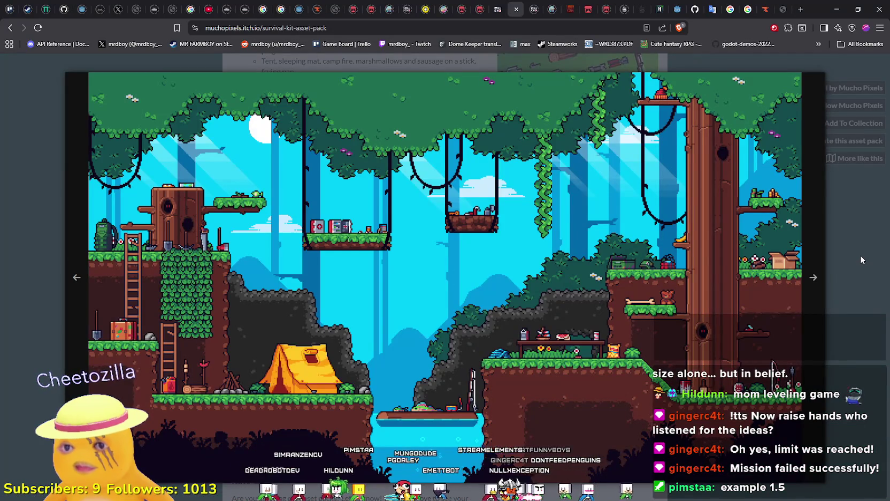
pyautogui.click(860, 259)
pyautogui.scroll(5, 631, 270)
pyautogui.scroll(8, 632, 270)
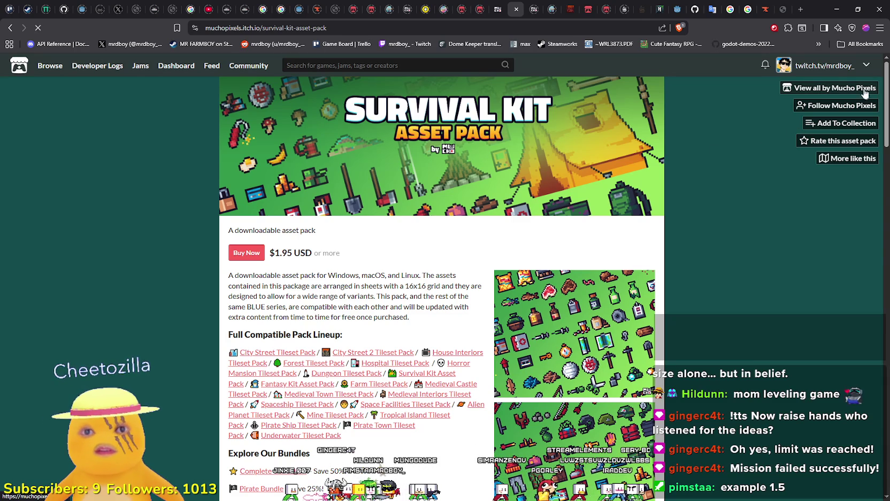
pyautogui.scroll(-10, 624, 376)
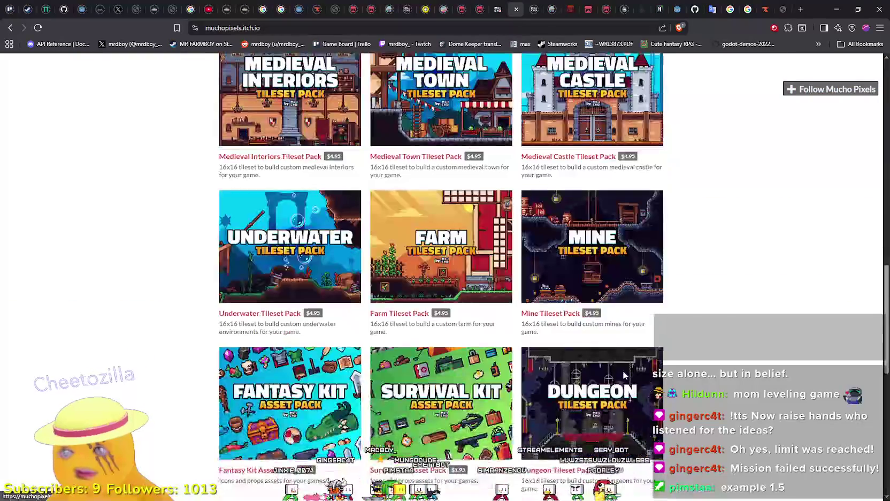
pyautogui.scroll(-5, 624, 376)
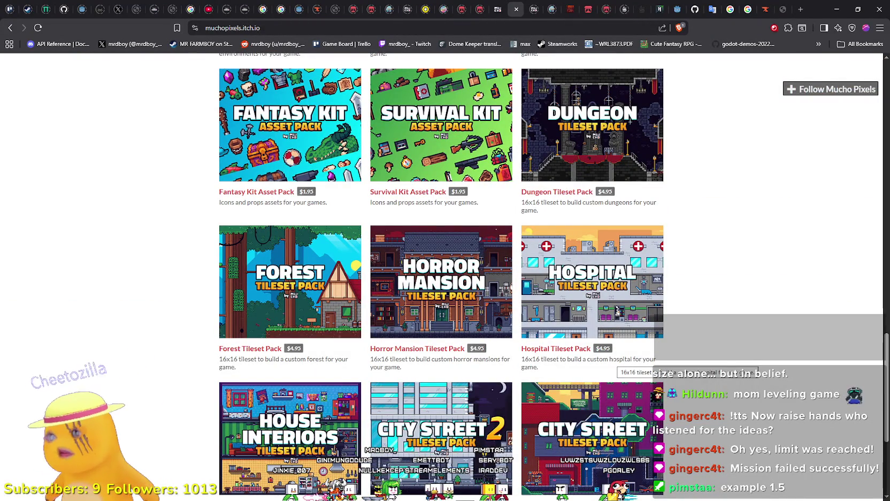
pyautogui.scroll(-4, 615, 361)
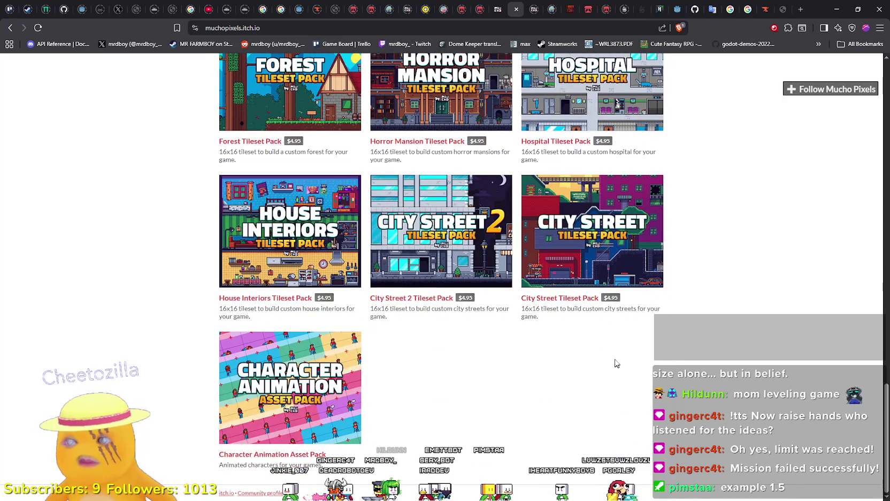
pyautogui.click(836, 9)
pyautogui.scroll(4, 447, 244)
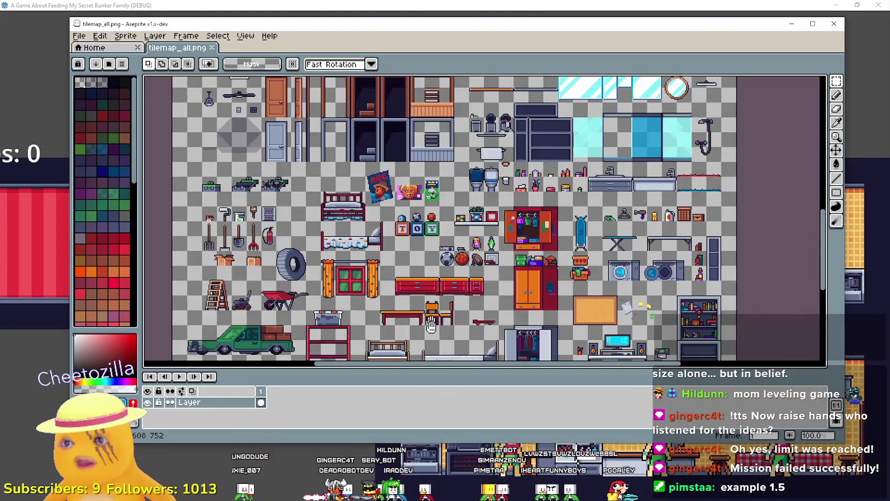
# Step: Zoom in on the fridge tiles of tilemap_all.png
pyautogui.scroll(-2, 433, 250)
pyautogui.scroll(2, 409, 263)
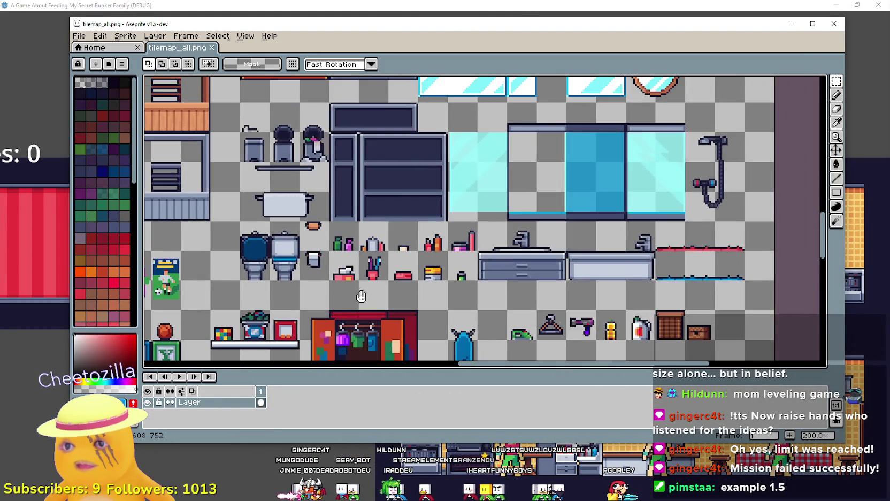
pyautogui.scroll(-3, 450, 203)
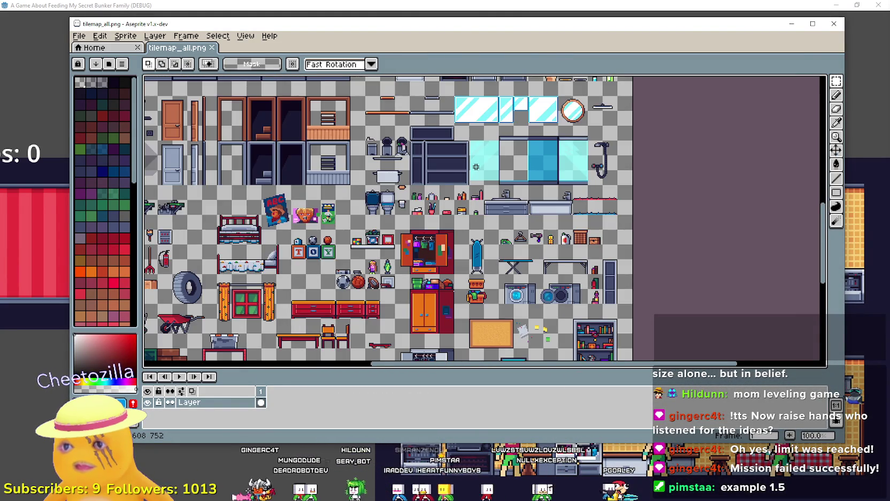
pyautogui.scroll(1, 452, 266)
pyautogui.scroll(1, 390, 137)
pyautogui.moveTo(516, 221)
pyautogui.mouseDown()
pyautogui.moveTo(442, 102)
pyautogui.moveTo(539, 289)
pyautogui.mouseUp()
pyautogui.scroll(4, 410, 257)
pyautogui.scroll(3, 487, 283)
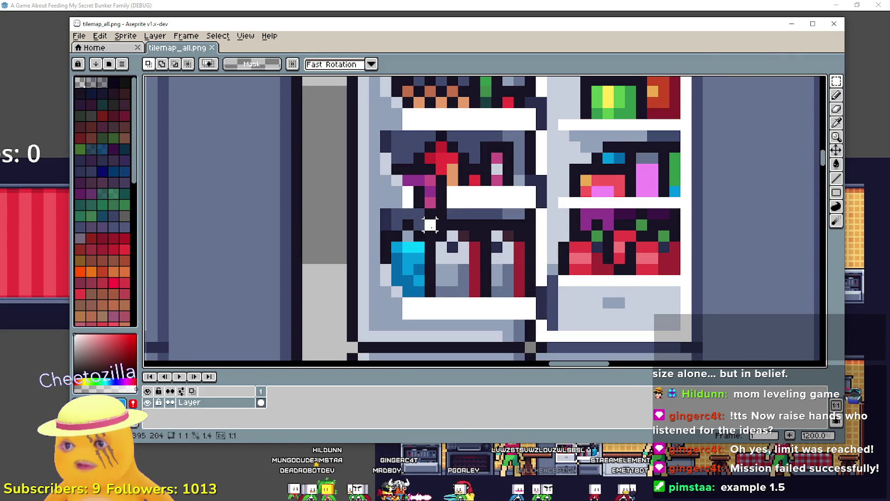
pyautogui.scroll(-3, 474, 289)
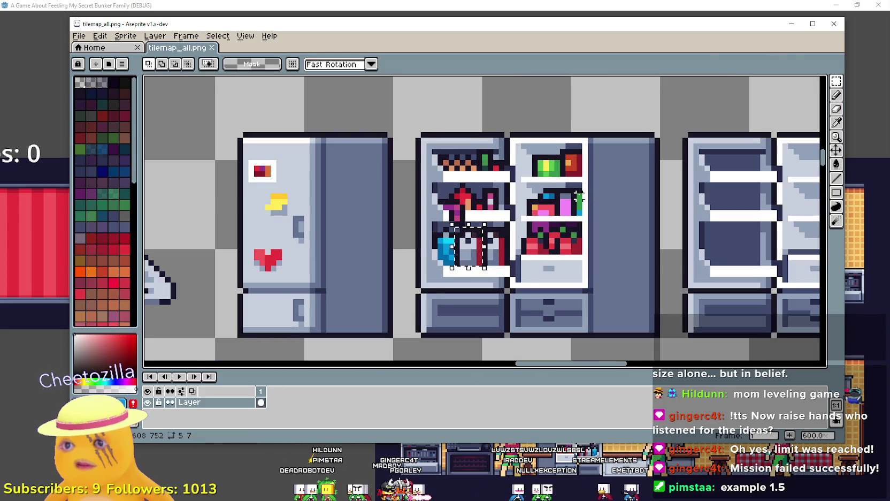
pyautogui.scroll(-3, 585, 197)
pyautogui.scroll(-1, 576, 229)
# Step: Pan over the lower-left, bed and wardrobe tiles, then return to the fridges
pyautogui.moveTo(576, 229)
pyautogui.mouseDown()
pyautogui.moveTo(407, 193)
pyautogui.moveTo(363, 76)
pyautogui.moveTo(567, 22)
pyautogui.moveTo(423, 6)
pyautogui.mouseUp()
pyautogui.moveTo(641, 233)
pyautogui.mouseDown()
pyautogui.moveTo(593, 124)
pyautogui.moveTo(802, 159)
pyautogui.moveTo(712, 64)
pyautogui.moveTo(818, 76)
pyautogui.moveTo(538, 76)
pyautogui.mouseUp()
pyautogui.scroll(-1, 423, 203)
pyautogui.moveTo(351, 267)
pyautogui.mouseDown()
pyautogui.moveTo(415, 156)
pyautogui.moveTo(431, 170)
pyautogui.moveTo(415, 166)
pyautogui.moveTo(610, 150)
pyautogui.moveTo(321, 225)
pyautogui.mouseUp()
pyautogui.scroll(1, 460, 132)
pyautogui.moveTo(459, 131); pyautogui.dragTo(365, 243)
pyautogui.scroll(1, 363, 169)
pyautogui.scroll(1, 367, 172)
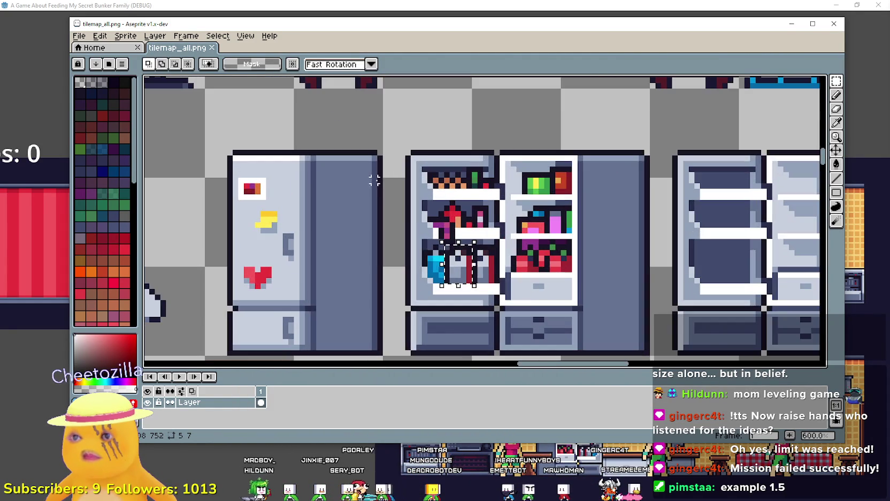
pyautogui.scroll(2, 418, 269)
pyautogui.scroll(-5, 434, 319)
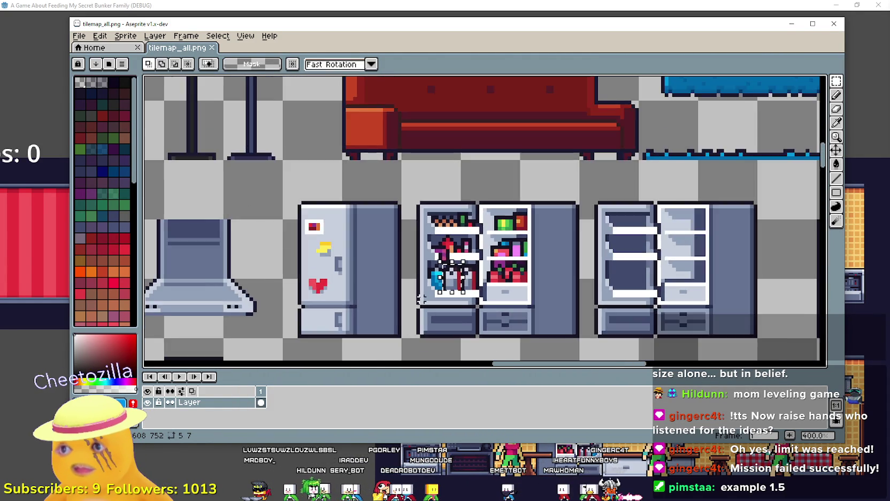
pyautogui.scroll(-3, 434, 319)
pyautogui.scroll(-3, 600, 314)
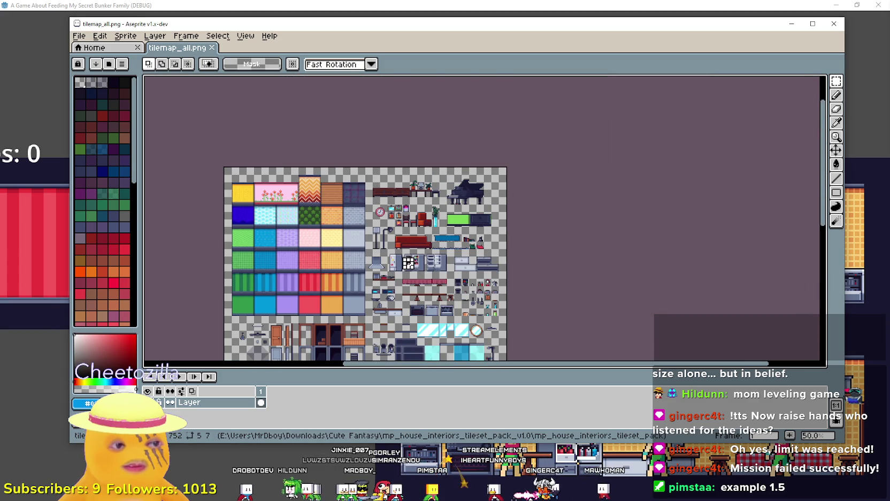
pyautogui.hotkey('alt', 'Tab')
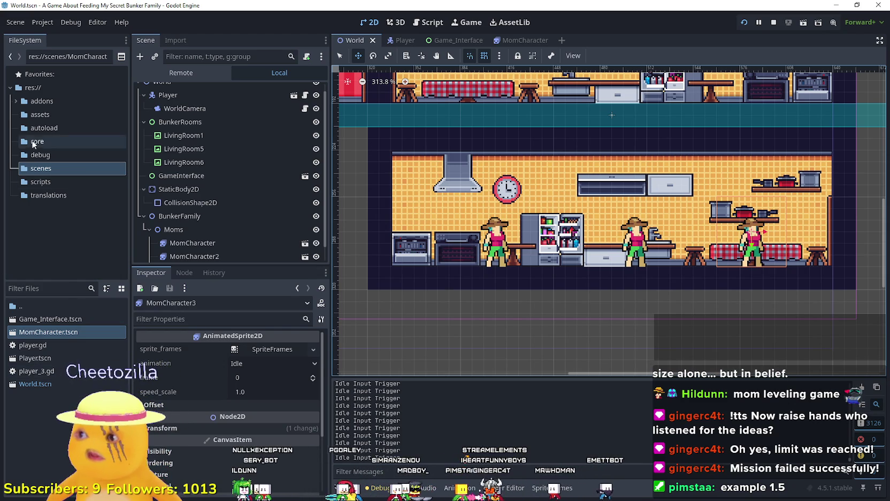
# Step: Show the assets folder's image files in the FileSystem dock
pyautogui.click(39, 128)
pyautogui.click(39, 115)
pyautogui.rightClick(43, 406)
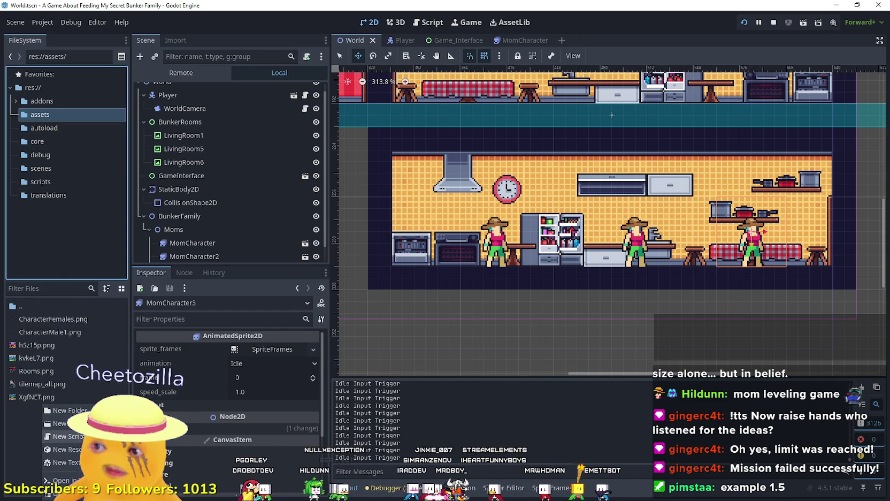
pyautogui.click(21, 431)
pyautogui.rightClick(25, 428)
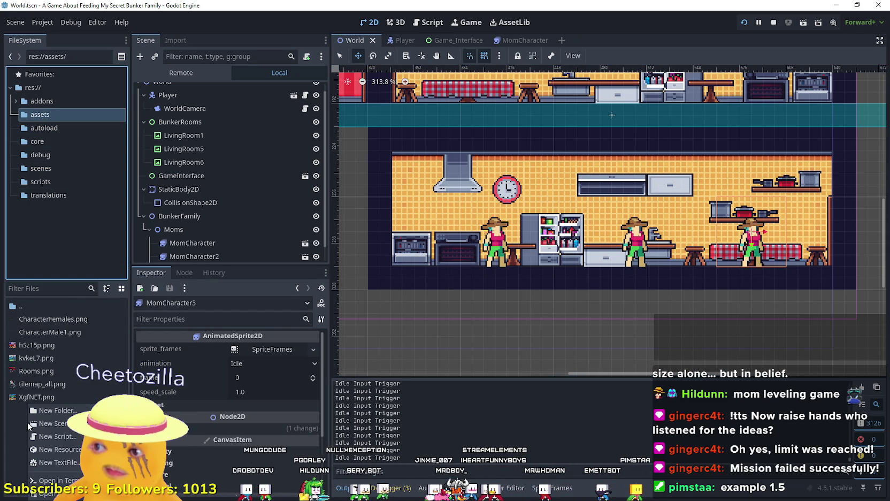
# Step: Duplicate CharacterMale1.png under the new name Items.png
pyautogui.click(32, 331)
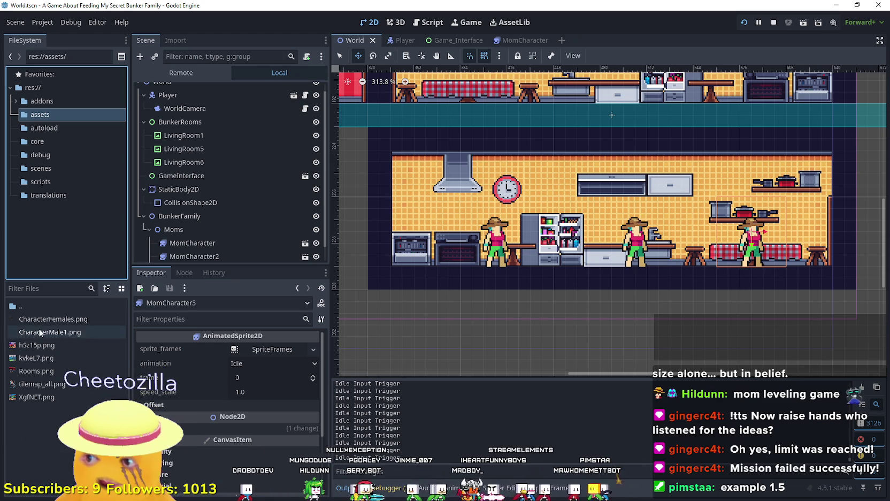
pyautogui.rightClick(40, 332)
pyautogui.click(81, 391)
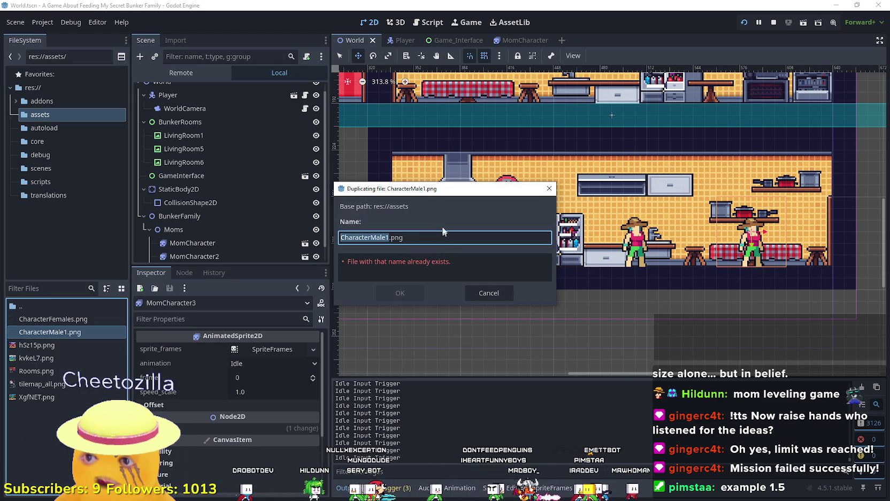
pyautogui.write('Items')
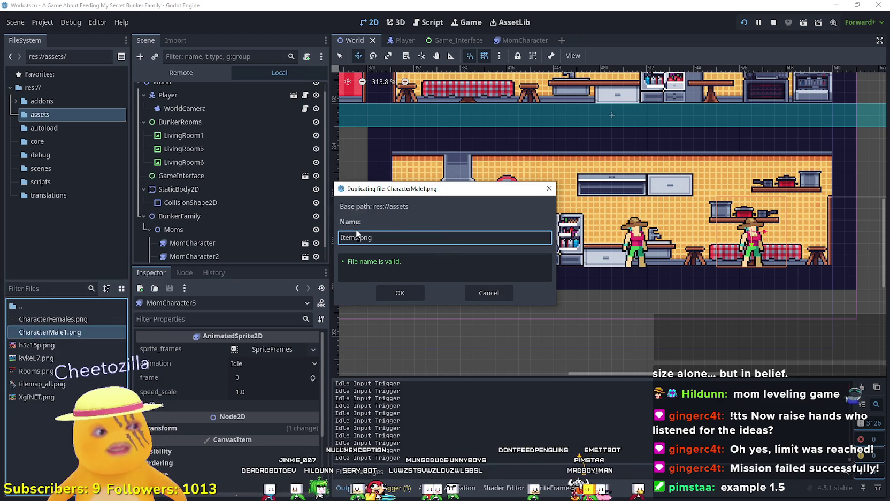
pyautogui.click(394, 290)
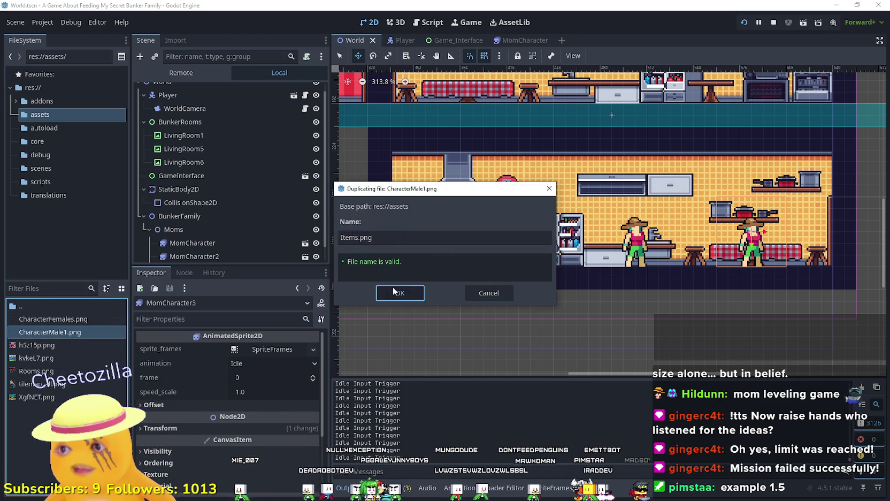
pyautogui.rightClick(70, 359)
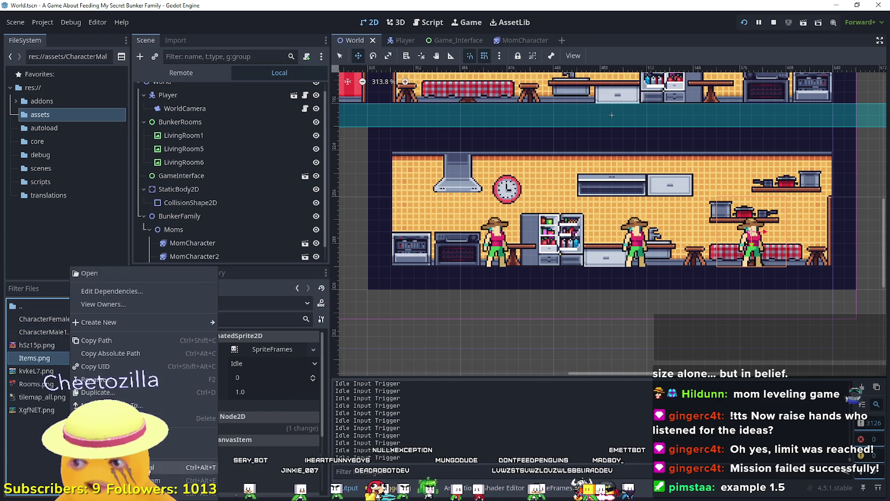
pyautogui.press('Escape')
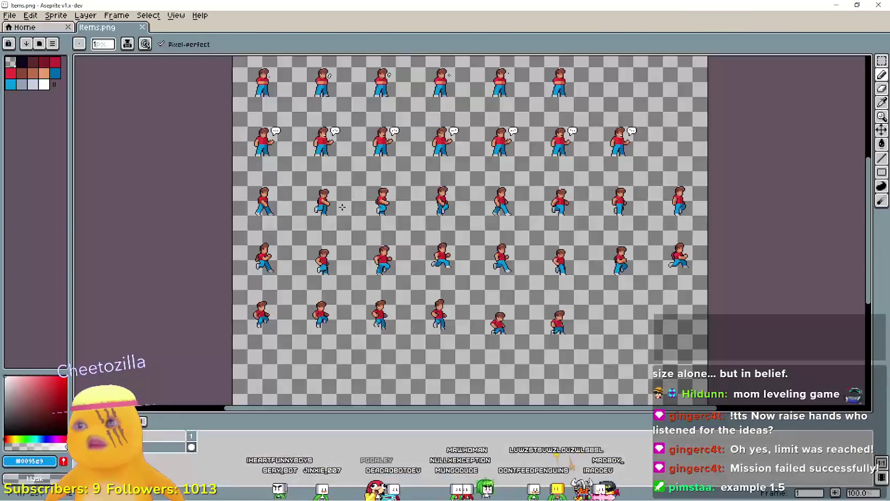
# Step: Clear the character sprites off the sheet and paste the fridge item into the top-left cell
pyautogui.scroll(3, 298, 123)
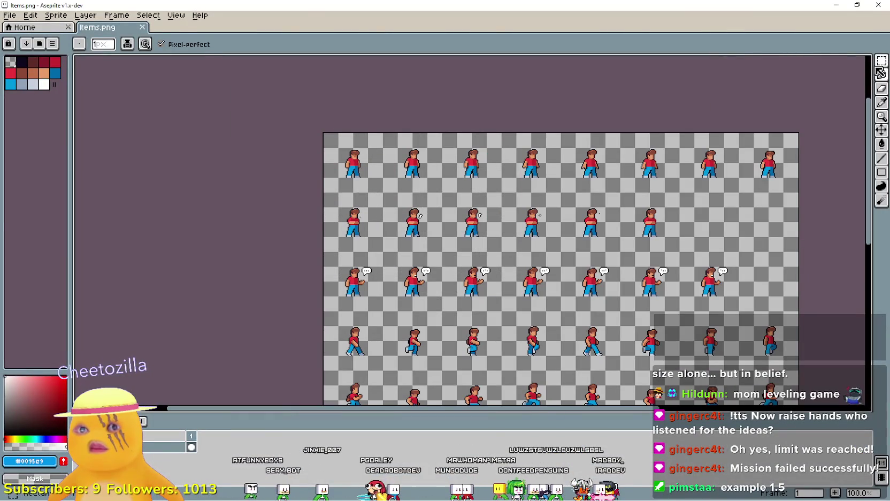
pyautogui.press('m')
pyautogui.moveTo(321, 131)
pyautogui.mouseDown()
pyautogui.moveTo(372, 194)
pyautogui.moveTo(754, 321)
pyautogui.moveTo(803, 316)
pyautogui.mouseUp()
pyautogui.press('Delete')
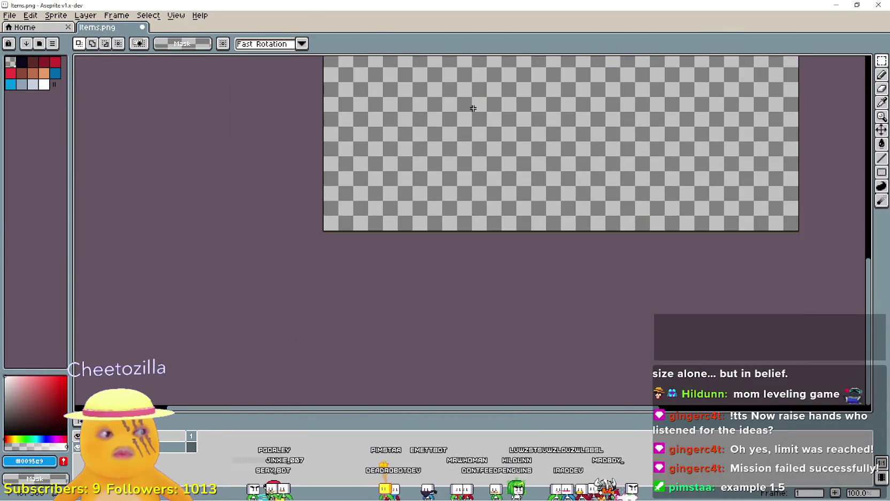
pyautogui.moveTo(477, 115); pyautogui.dragTo(641, 284)
pyautogui.scroll(4, 489, 74)
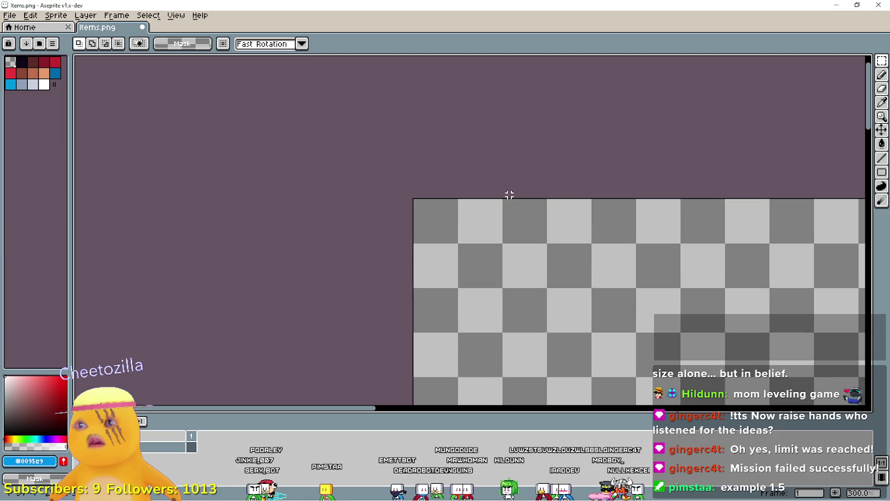
pyautogui.hotkey('ctrl', 'v')
pyautogui.scroll(4, 465, 229)
pyautogui.moveTo(369, 209); pyautogui.dragTo(338, 189)
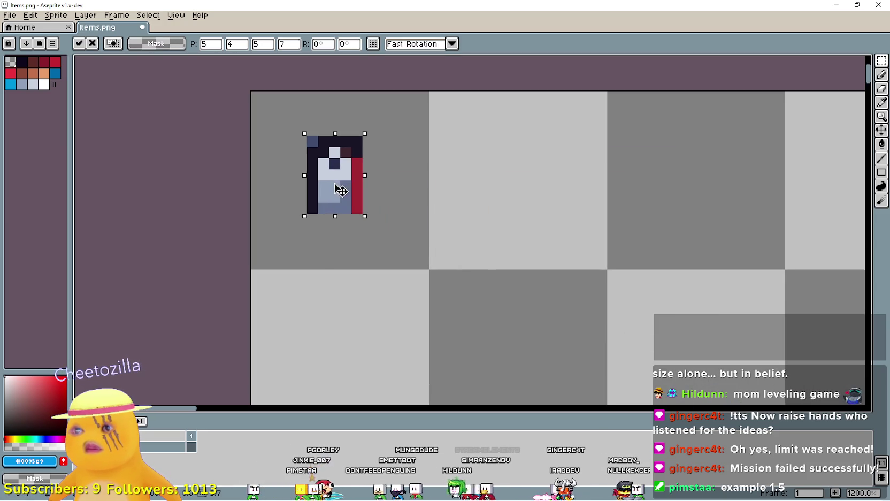
pyautogui.press('Return')
# Step: Erase the stray pixels at the item's top-left corner
pyautogui.scroll(-2, 390, 180)
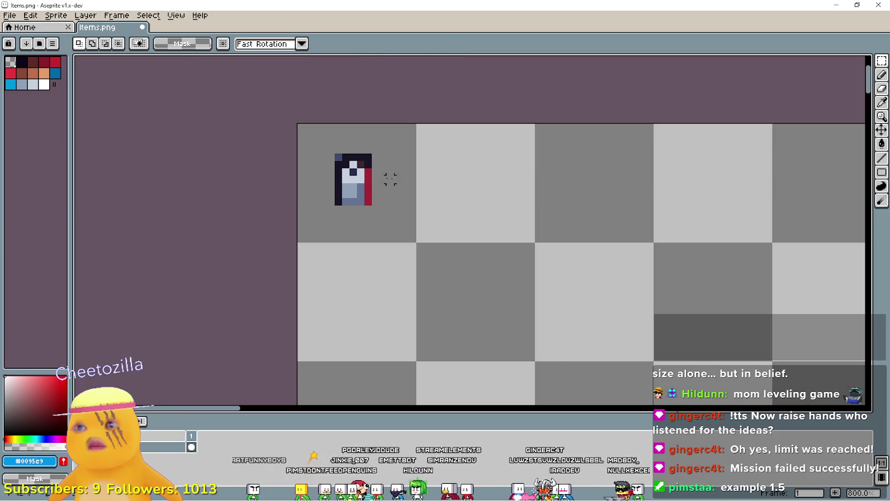
pyautogui.click(884, 61)
pyautogui.scroll(3, 337, 144)
pyautogui.moveTo(306, 126); pyautogui.dragTo(356, 160)
pyautogui.press('Delete')
# Step: Sample the item's dark outline colour and draw dark outline pixels around it
pyautogui.click(882, 110)
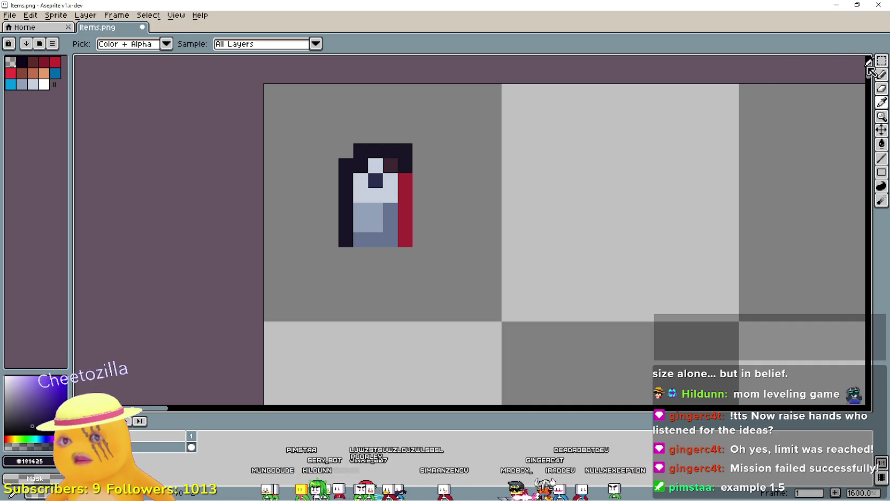
pyautogui.click(882, 74)
pyautogui.click(420, 180)
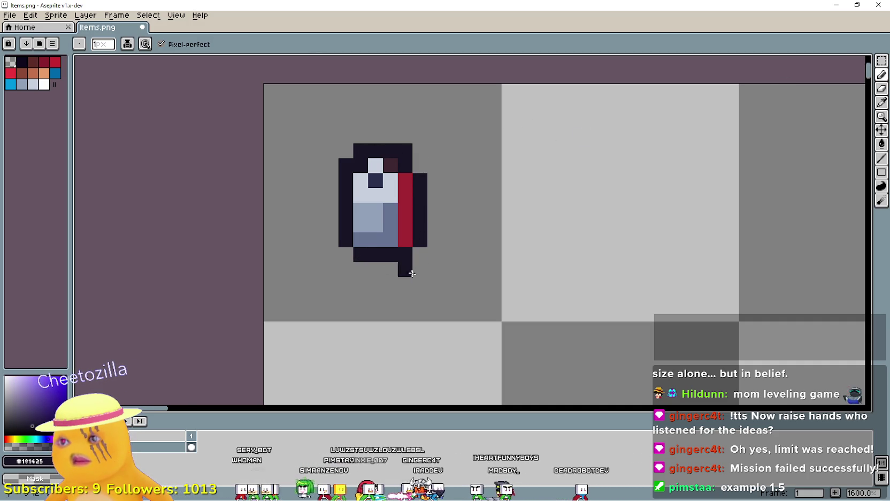
pyautogui.scroll(-5, 410, 266)
pyautogui.scroll(-1, 437, 283)
pyautogui.scroll(3, 437, 284)
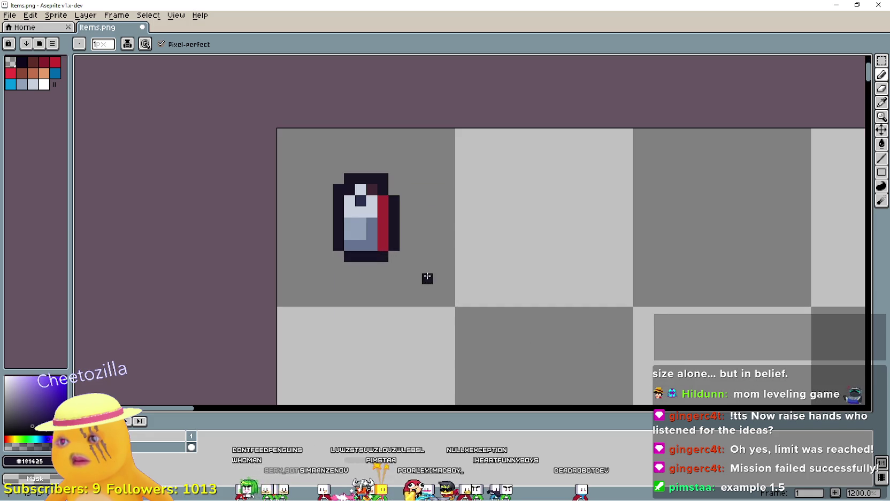
pyautogui.scroll(2, 516, 278)
pyautogui.scroll(-4, 521, 258)
# Step: Paint white outline pixels along the item's top edge, top-left corner and right shoulder
pyautogui.click(881, 102)
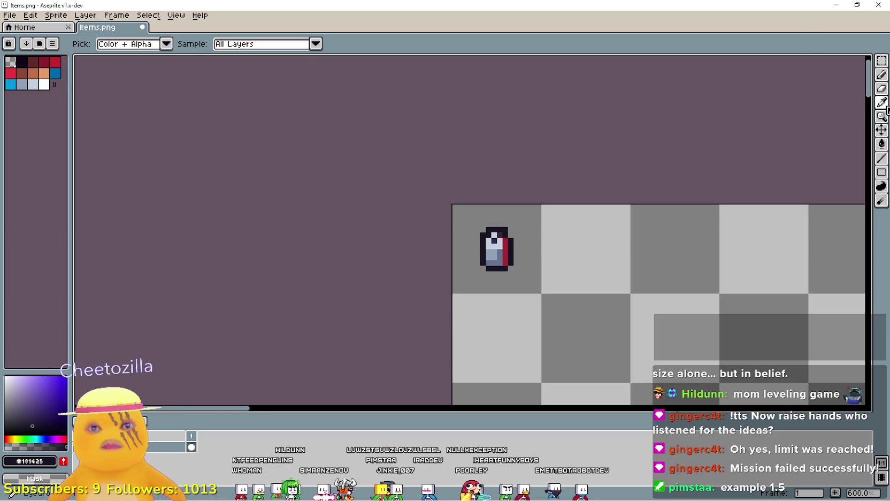
pyautogui.scroll(3, 483, 261)
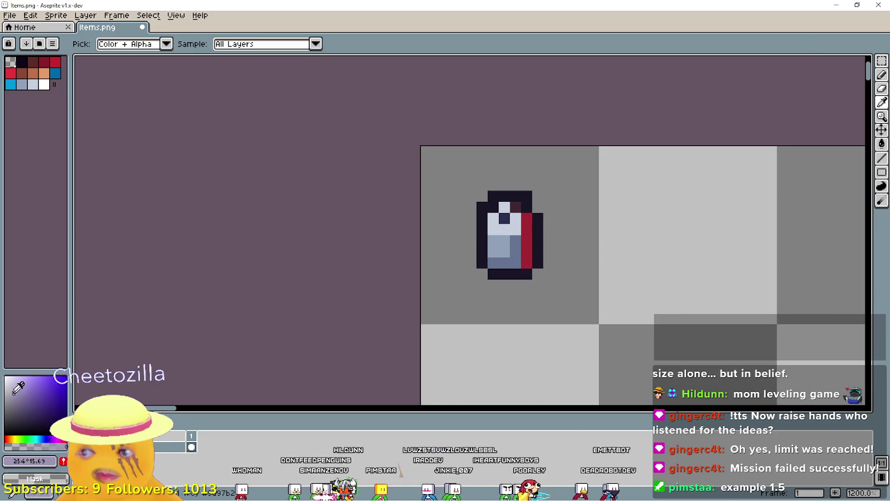
pyautogui.click(44, 84)
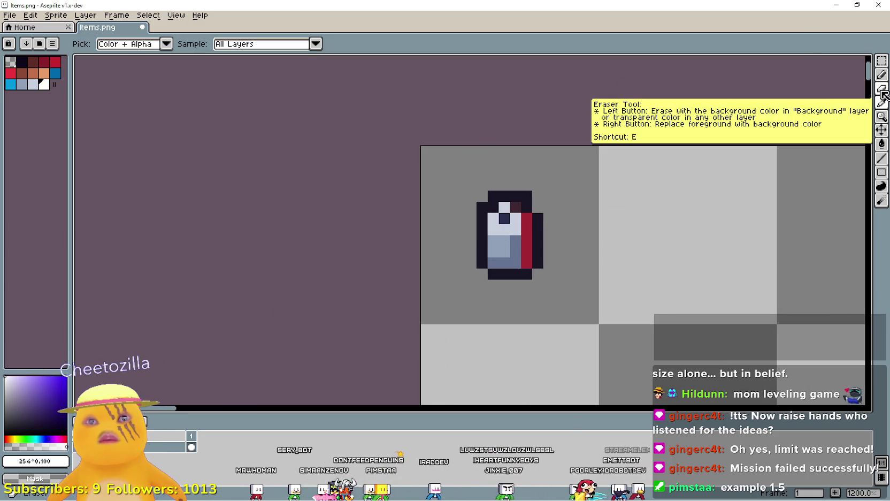
pyautogui.click(881, 75)
pyautogui.click(491, 196)
pyautogui.scroll(1, 485, 193)
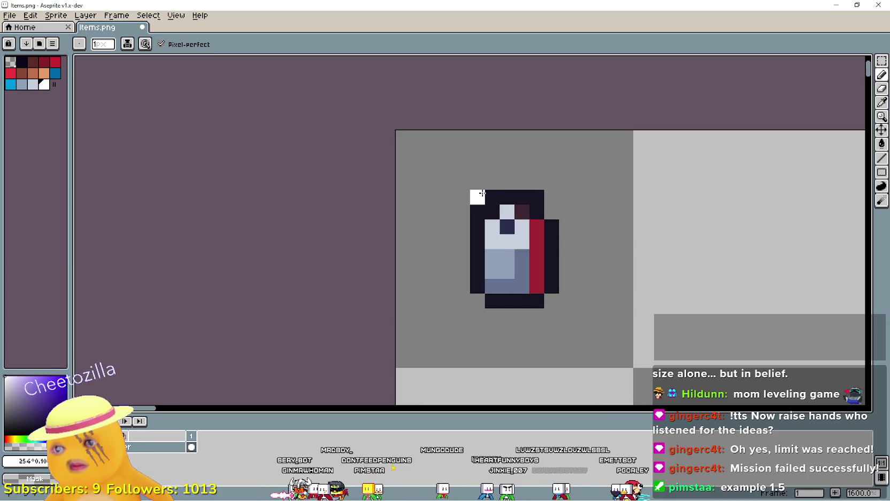
pyautogui.moveTo(487, 177); pyautogui.dragTo(538, 181)
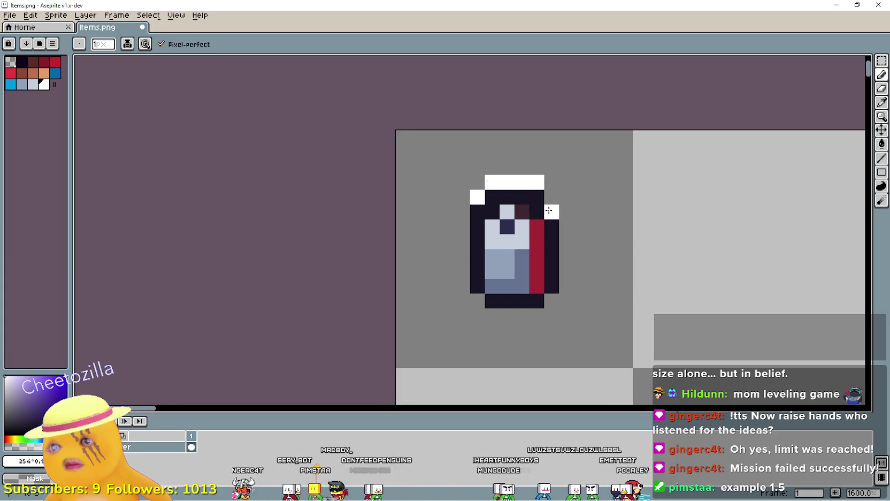
pyautogui.click(550, 213)
# Step: Switch to the tilemap_all.png kitchen tileset window
pyautogui.press('i')
pyautogui.hotkey('alt', 'Tab')
pyautogui.hotkey('alt', 'Tab')
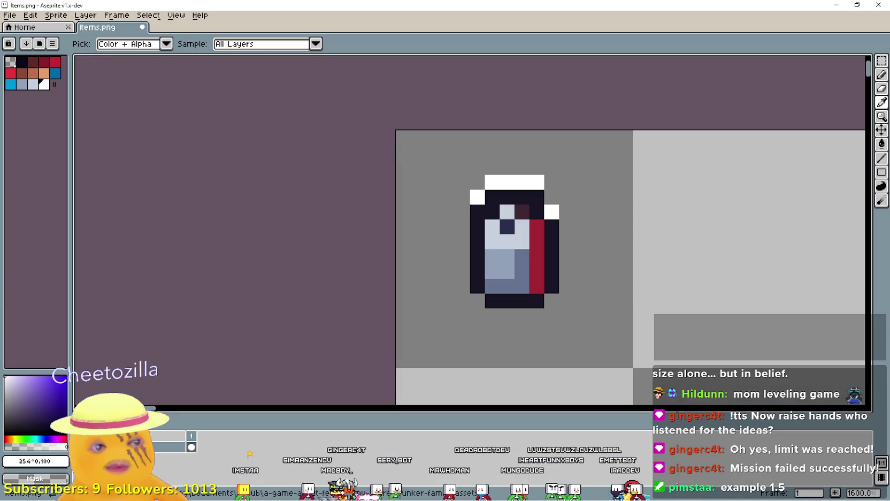
pyautogui.hotkey('alt', 'Tab')
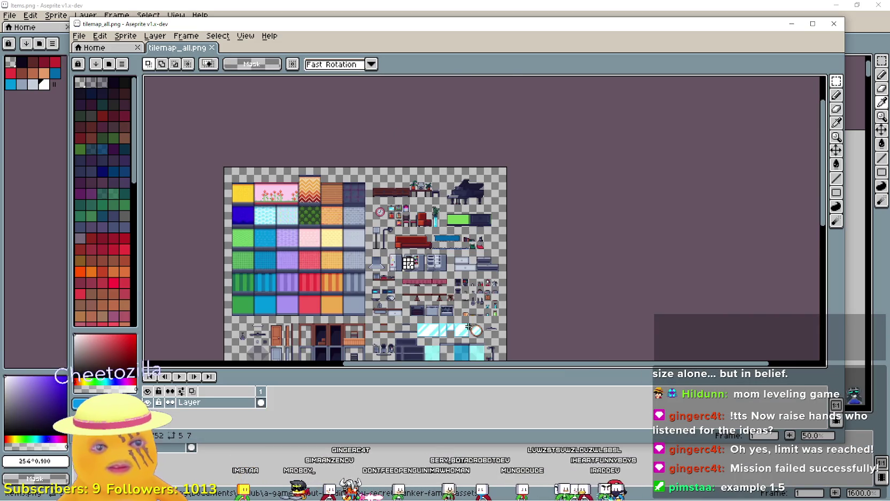
# Step: Zoom and pan the tilemap_all.png canvas onto the fridge shelf items
pyautogui.scroll(5, 595, 243)
pyautogui.scroll(7, 530, 289)
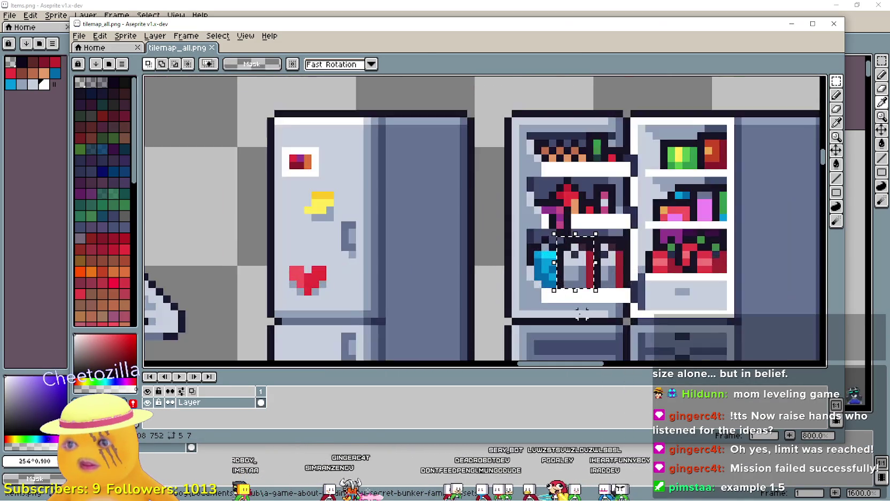
pyautogui.scroll(-3, 521, 152)
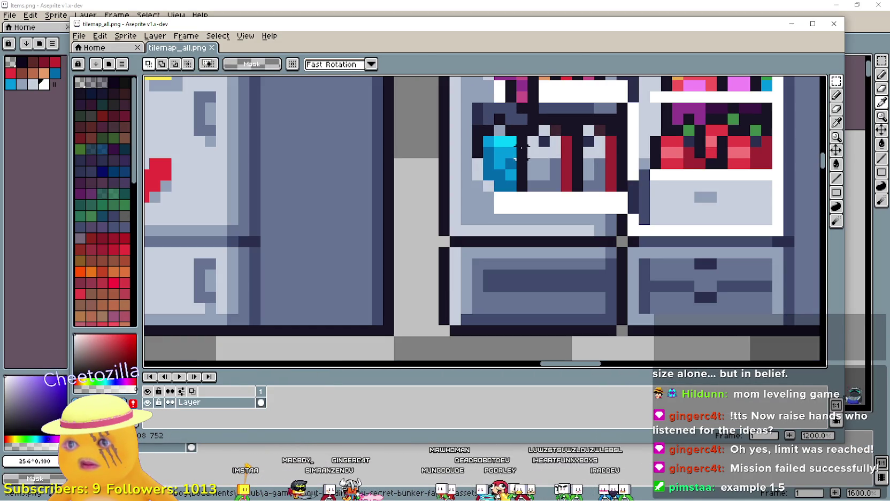
pyautogui.moveTo(478, 141)
pyautogui.mouseDown()
pyautogui.moveTo(455, 336)
pyautogui.moveTo(458, 296)
pyautogui.mouseUp()
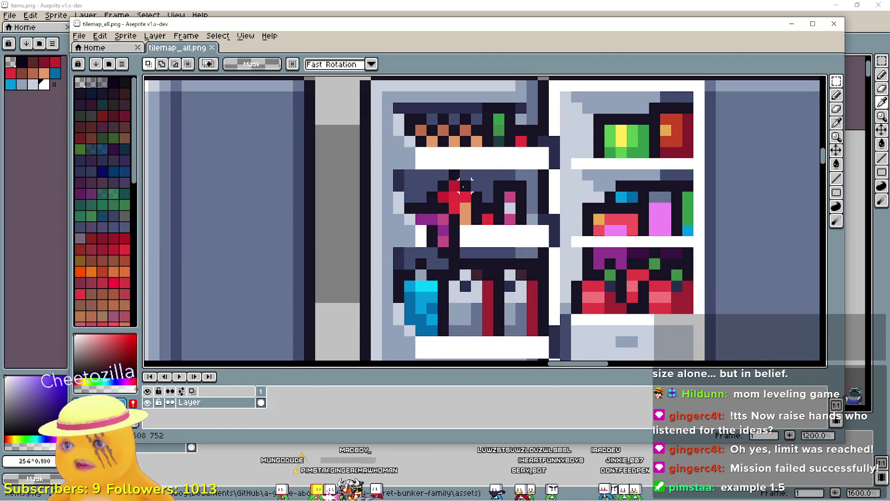
# Step: Return to the Items.png sprite window
pyautogui.hotkey('alt', 'Tab')
pyautogui.scroll(2, 476, 198)
pyautogui.scroll(-2, 413, 334)
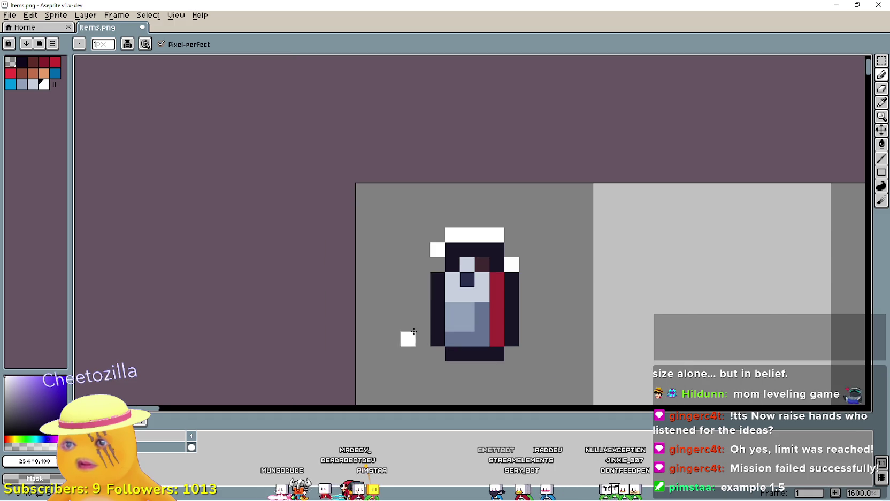
pyautogui.scroll(-3, 540, 236)
pyautogui.scroll(5, 526, 252)
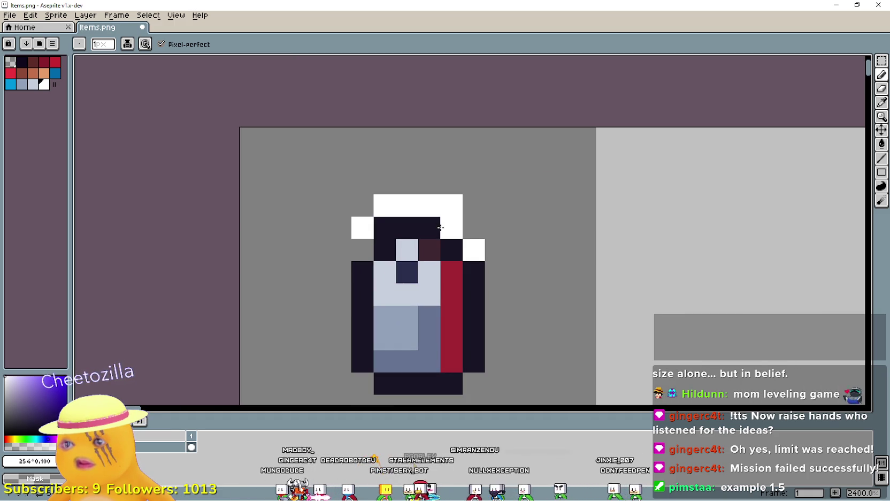
# Step: Paint a white outline down the item's right edge and remove extra white pixels at its upper-left
pyautogui.scroll(-3, 594, 285)
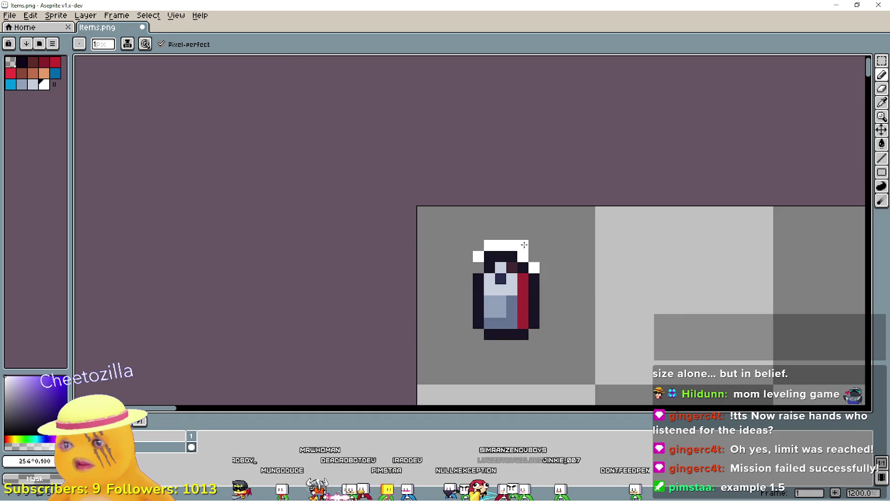
pyautogui.moveTo(545, 276)
pyautogui.mouseDown()
pyautogui.moveTo(545, 325)
pyautogui.moveTo(511, 345)
pyautogui.moveTo(482, 337)
pyautogui.moveTo(467, 320)
pyautogui.moveTo(460, 282)
pyautogui.mouseUp()
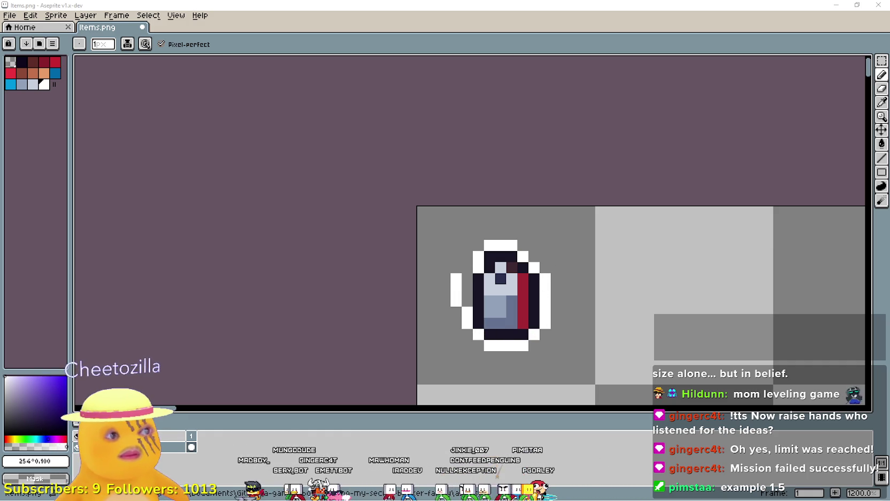
pyautogui.scroll(1, 452, 270)
pyautogui.moveTo(458, 278); pyautogui.dragTo(450, 318)
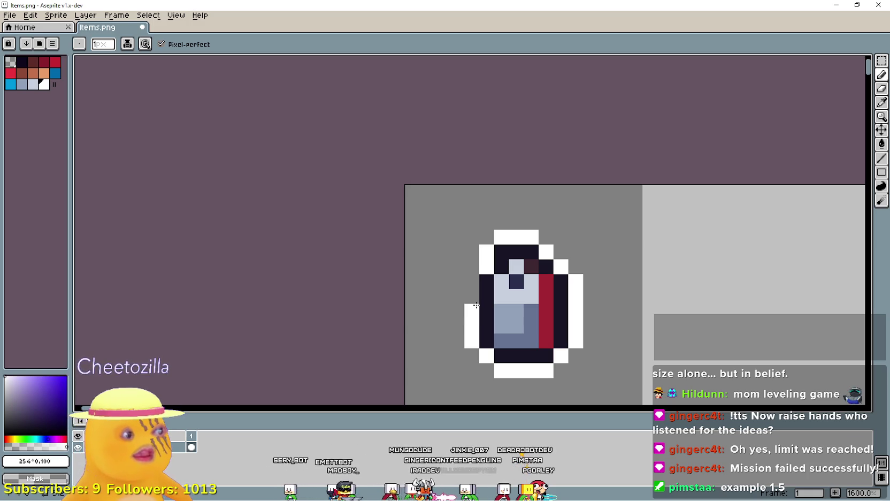
pyautogui.scroll(-3, 476, 284)
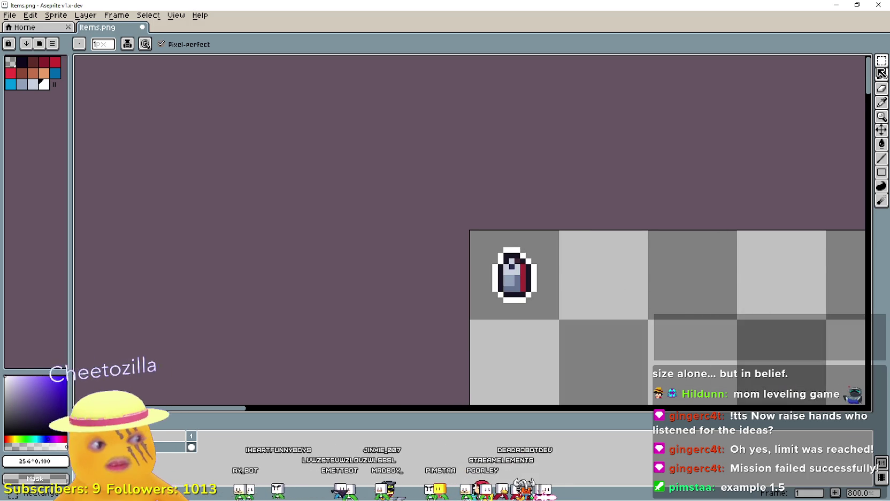
# Step: Select the Rectangular Marquee tool, recentre the item sprite, then minimize the Items window
pyautogui.click(882, 74)
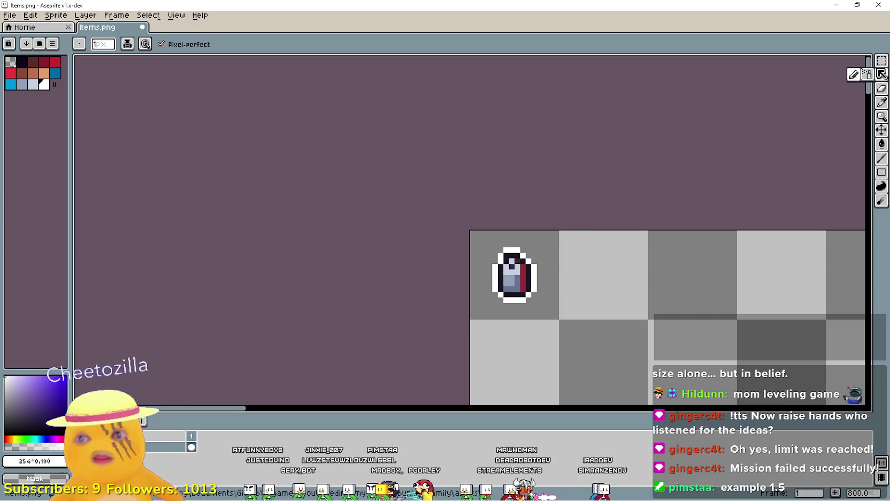
pyautogui.scroll(1, 514, 294)
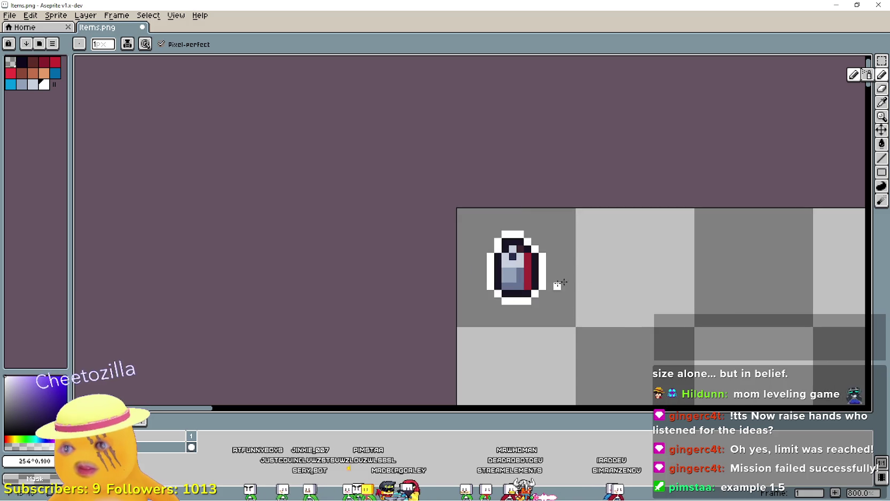
pyautogui.click(882, 61)
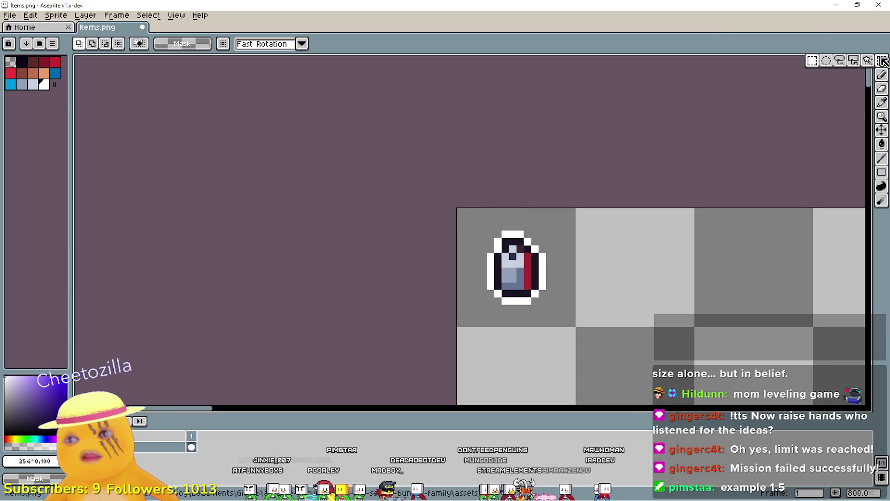
pyautogui.scroll(2, 588, 311)
pyautogui.moveTo(588, 311); pyautogui.dragTo(510, 284)
pyautogui.scroll(-6, 506, 282)
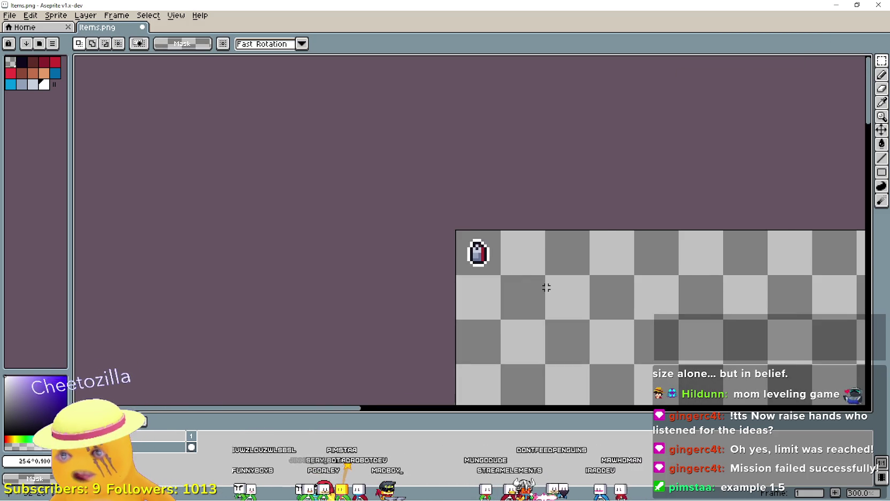
pyautogui.scroll(-1, 432, 244)
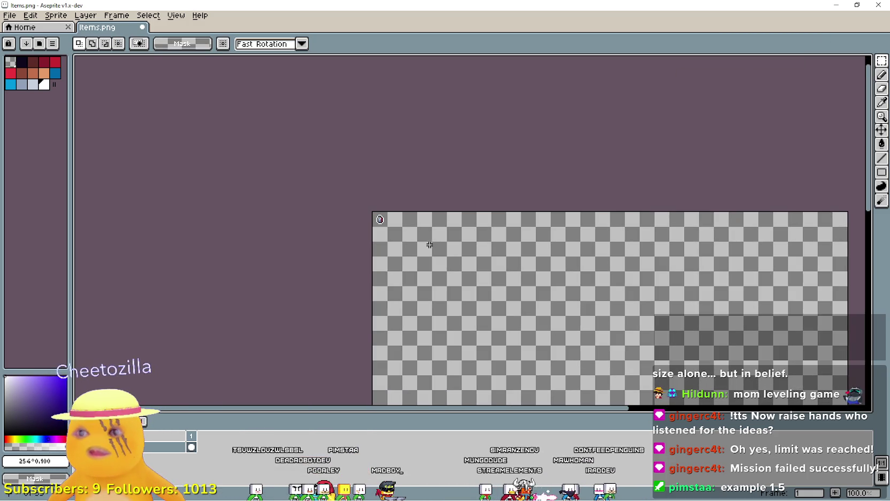
pyautogui.scroll(5, 389, 224)
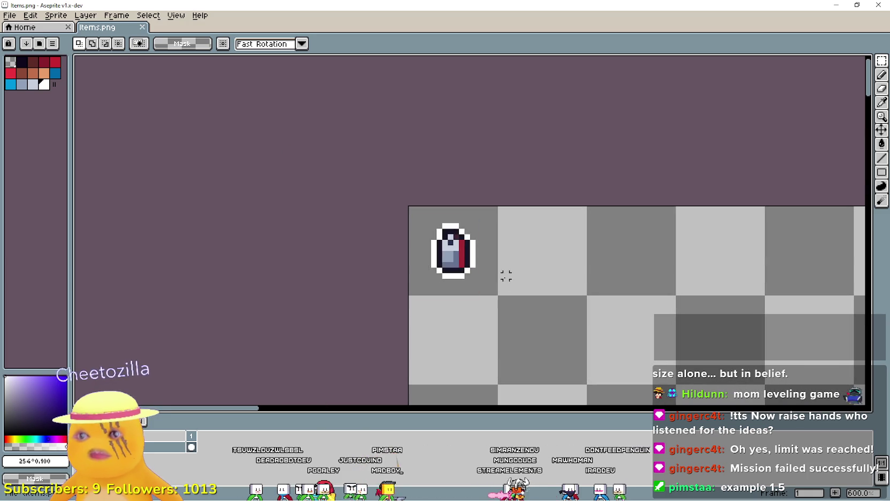
pyautogui.scroll(-4, 502, 273)
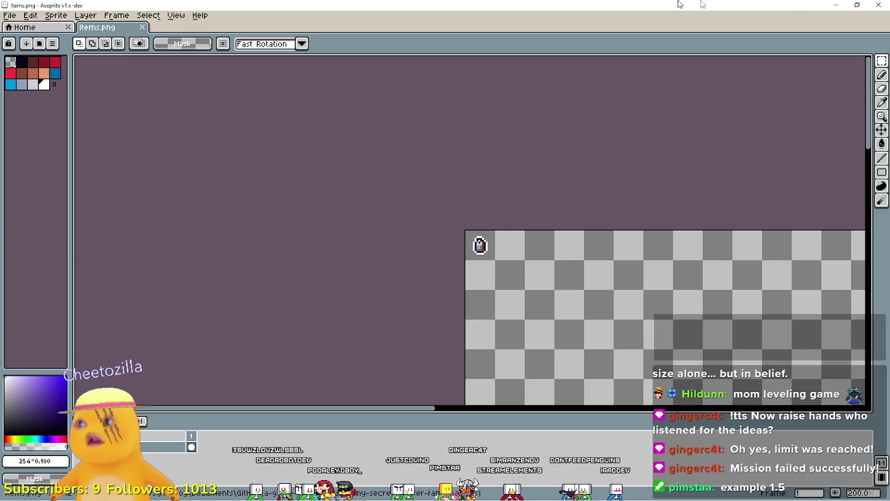
pyautogui.click(841, 6)
# Step: Minimize Aseprite, view the World scene's kitchen room in Godot, then return to tilemap_all.png
pyautogui.click(751, 49)
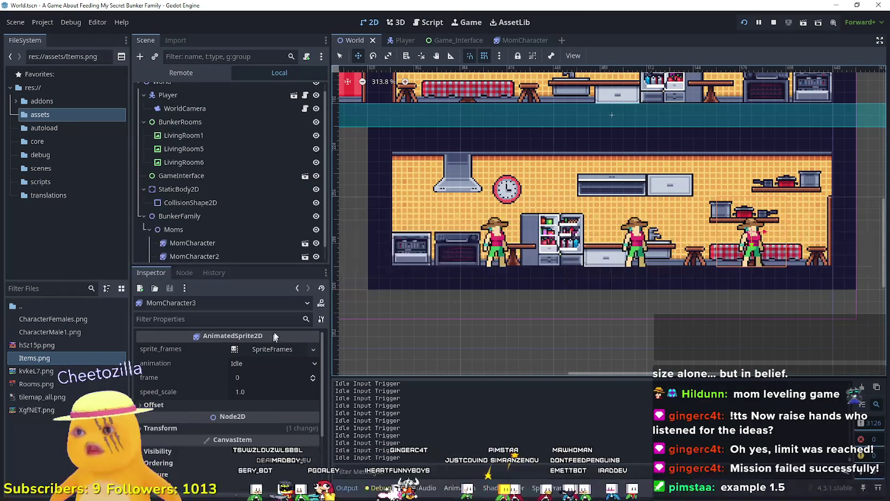
pyautogui.moveTo(661, 156); pyautogui.dragTo(622, 298)
pyautogui.scroll(1, 583, 271)
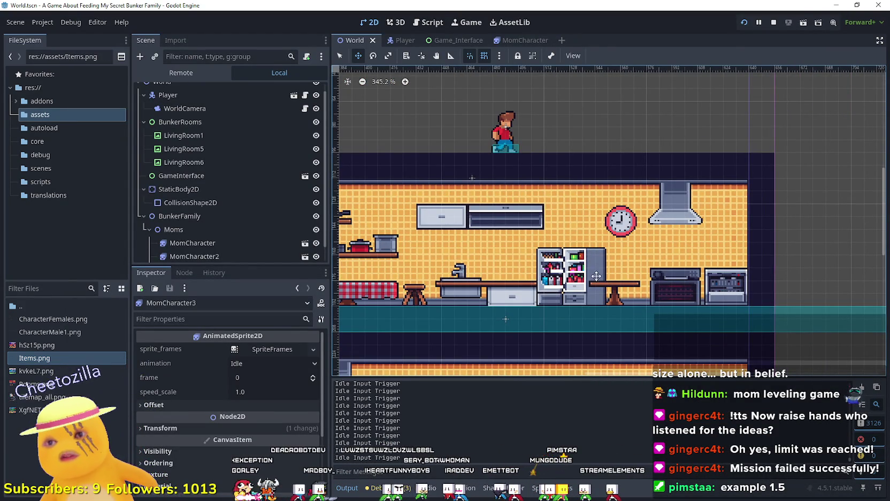
pyautogui.scroll(6, 593, 286)
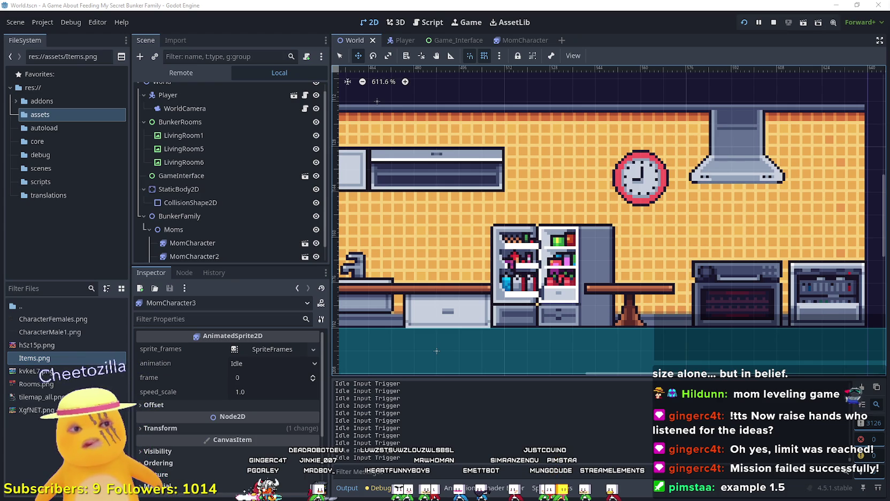
pyautogui.moveTo(626, 322); pyautogui.dragTo(597, 306)
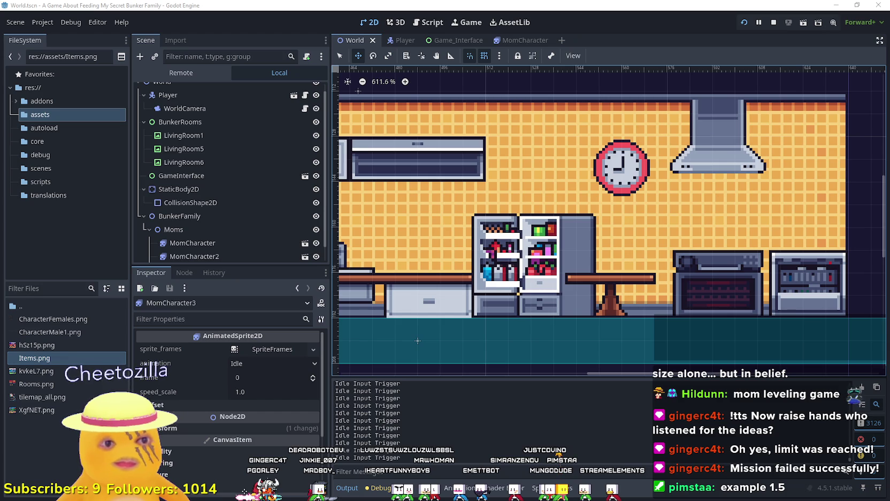
pyautogui.hotkey('alt', 'Tab')
pyautogui.scroll(-5, 434, 229)
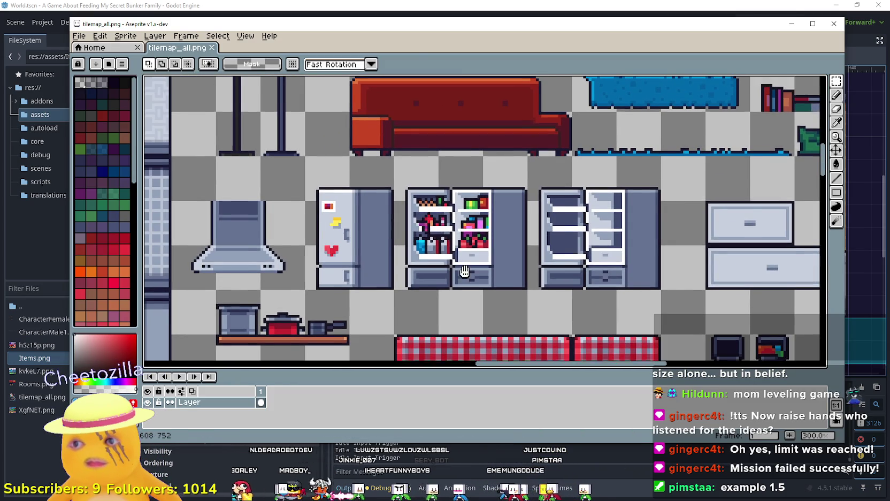
# Step: Select the 48x48 open-fridge tile on the tileset
pyautogui.moveTo(464, 273); pyautogui.dragTo(510, 262)
pyautogui.moveTo(443, 275); pyautogui.dragTo(554, 174)
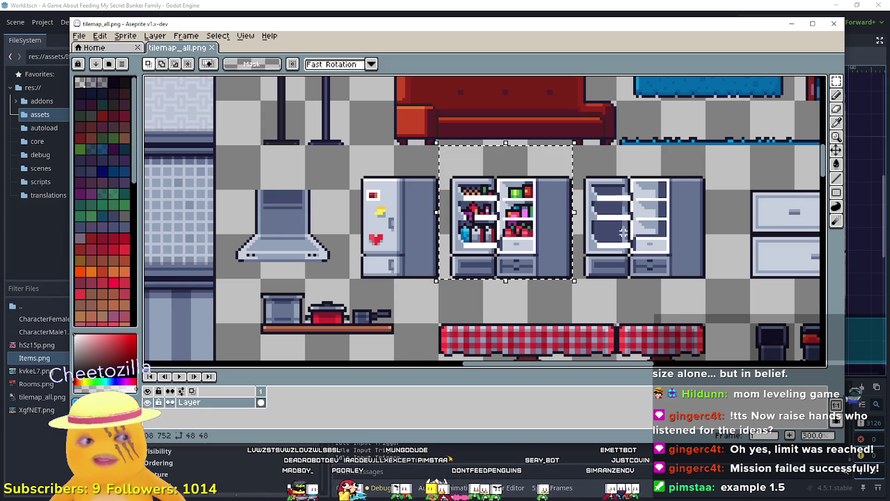
pyautogui.scroll(-2, 623, 233)
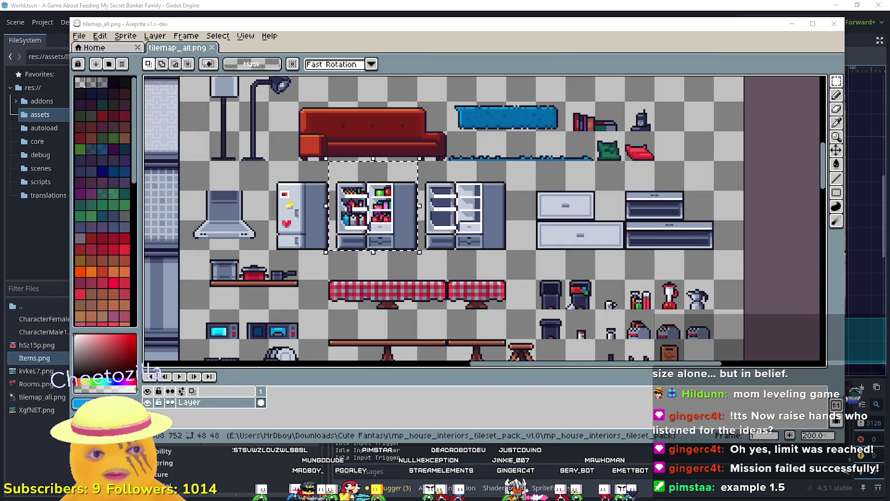
# Step: Paste the fridge tile into Items.png and place it below the carton sprite
pyautogui.hotkey('alt', 'Tab')
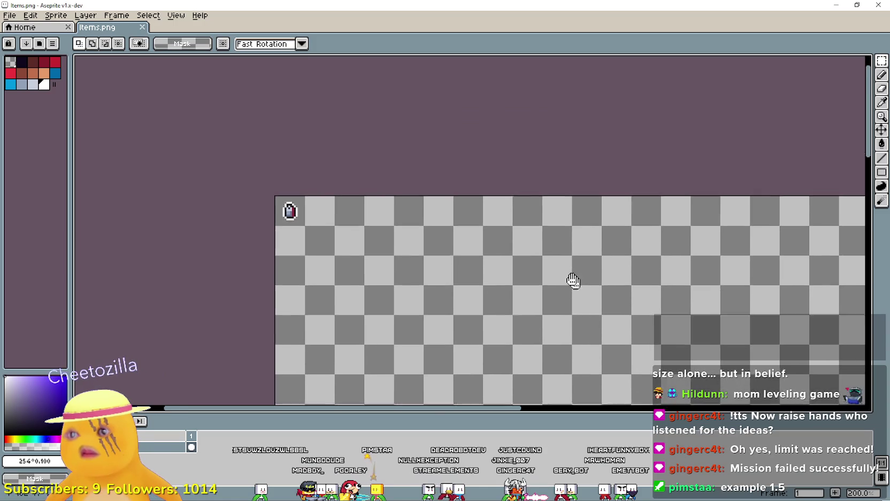
pyautogui.hotkey('ctrl', 'v')
pyautogui.moveTo(446, 237)
pyautogui.mouseDown()
pyautogui.moveTo(321, 190)
pyautogui.moveTo(285, 219)
pyautogui.mouseUp()
pyautogui.press('Return')
pyautogui.scroll(1, 305, 203)
pyautogui.moveTo(353, 227)
pyautogui.mouseDown()
pyautogui.moveTo(462, 193)
pyautogui.moveTo(538, 247)
pyautogui.mouseUp()
pyautogui.scroll(-1, 541, 240)
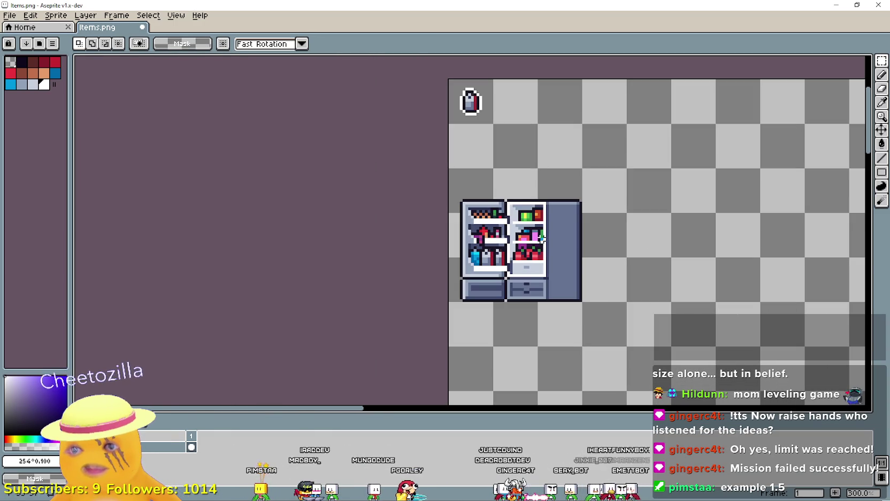
pyautogui.click(881, 102)
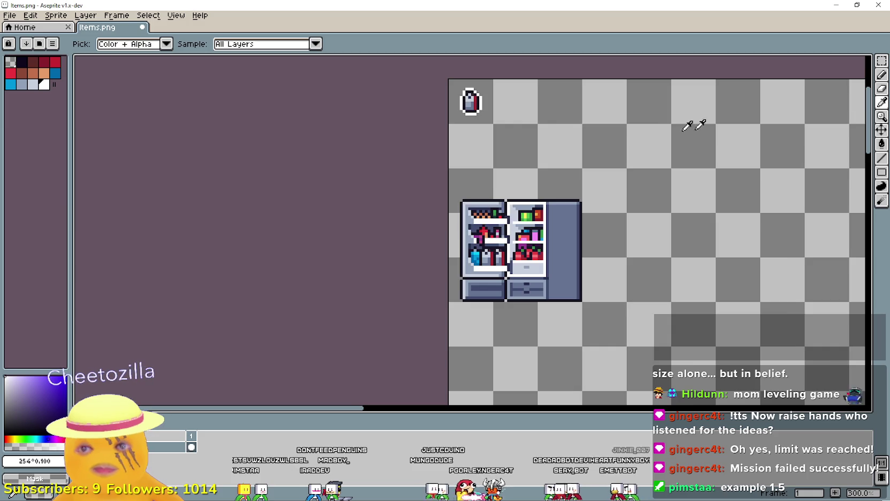
# Step: Sample white from the bottle, try a white line along the fridge's top, then undo it
pyautogui.scroll(1, 511, 99)
pyautogui.moveTo(490, 91); pyautogui.dragTo(506, 197)
pyautogui.scroll(6, 509, 236)
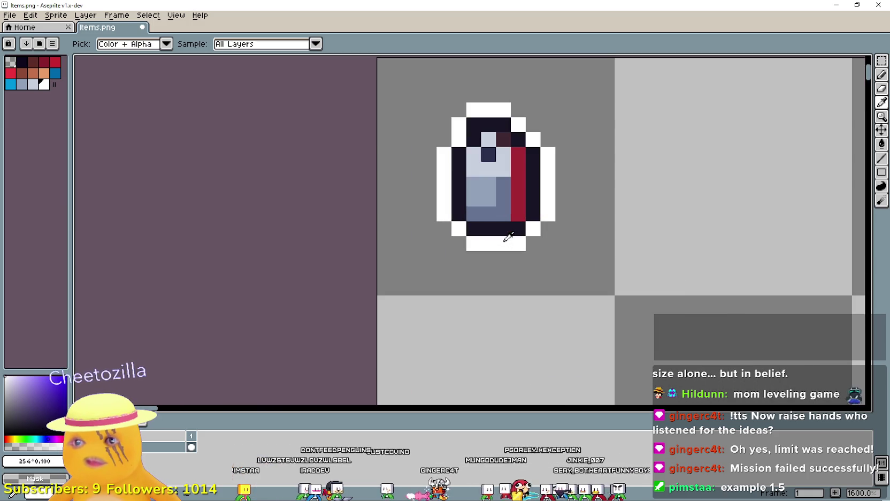
pyautogui.click(882, 74)
pyautogui.scroll(-3, 740, 199)
pyautogui.scroll(-3, 661, 212)
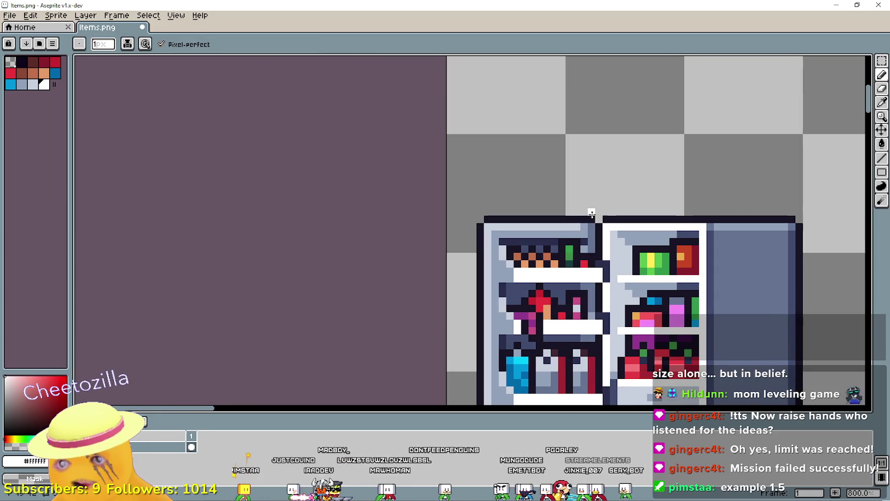
pyautogui.moveTo(556, 211); pyautogui.dragTo(482, 211)
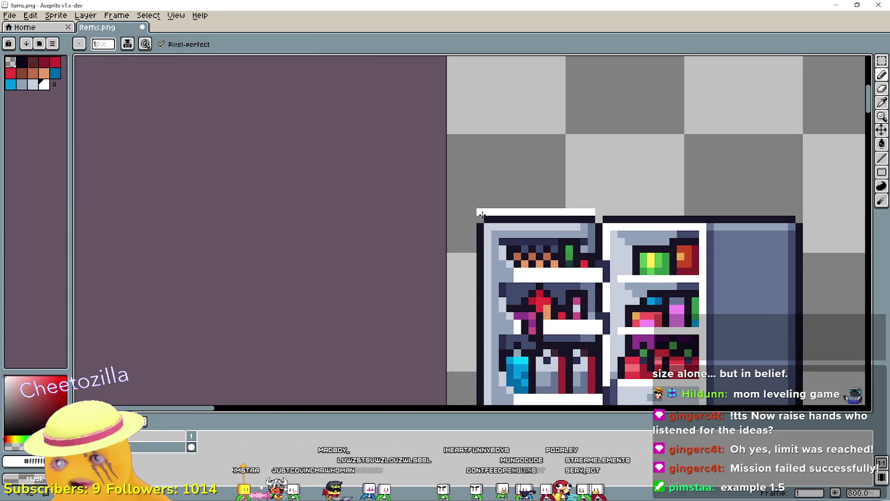
pyautogui.scroll(-2, 482, 213)
pyautogui.hotkey('ctrl', 'z')
pyautogui.scroll(-1, 622, 258)
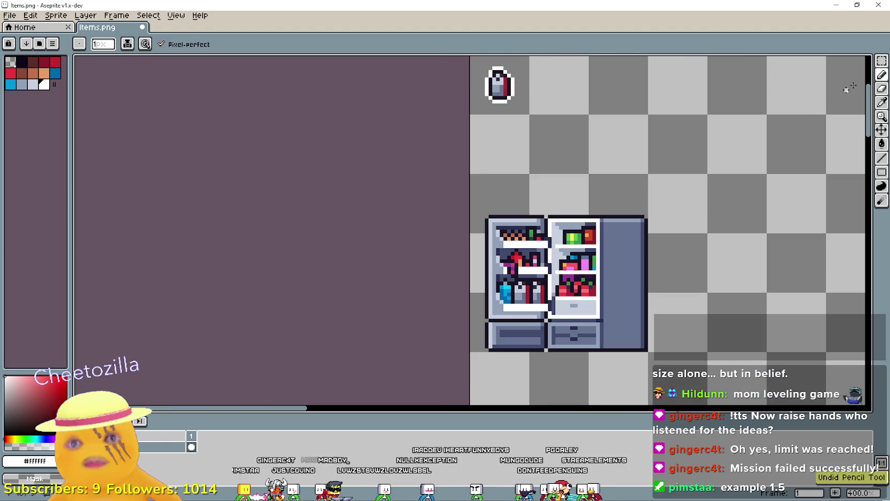
# Step: Marquee-select the fridge and drag a copy of it to the right
pyautogui.click(881, 61)
pyautogui.scroll(-1, 314, 313)
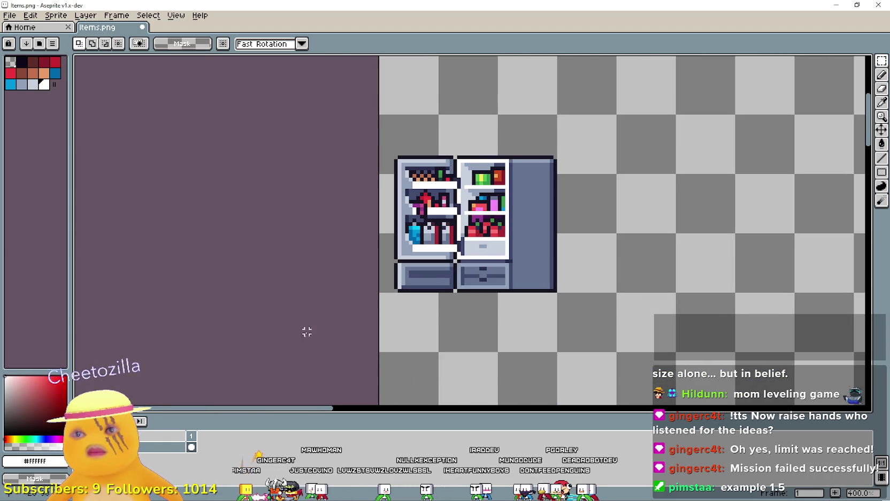
pyautogui.moveTo(378, 352); pyautogui.dragTo(557, 113)
pyautogui.moveTo(467, 250)
pyautogui.mouseDown()
pyautogui.moveTo(641, 320)
pyautogui.moveTo(644, 243)
pyautogui.mouseUp()
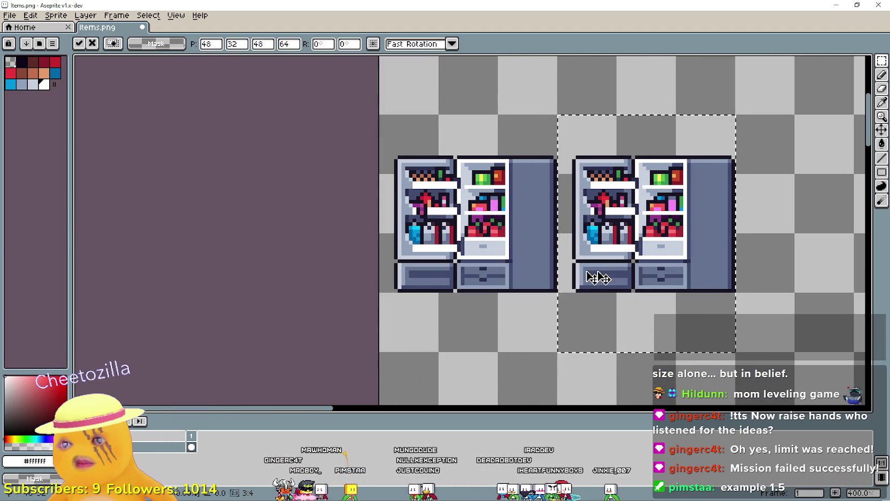
# Step: Place the fridge copy further right on the sheet
pyautogui.moveTo(687, 272); pyautogui.dragTo(744, 274)
pyautogui.click(495, 275)
pyautogui.moveTo(495, 276)
pyautogui.mouseDown()
pyautogui.moveTo(412, 282)
pyautogui.moveTo(313, 271)
pyautogui.mouseUp()
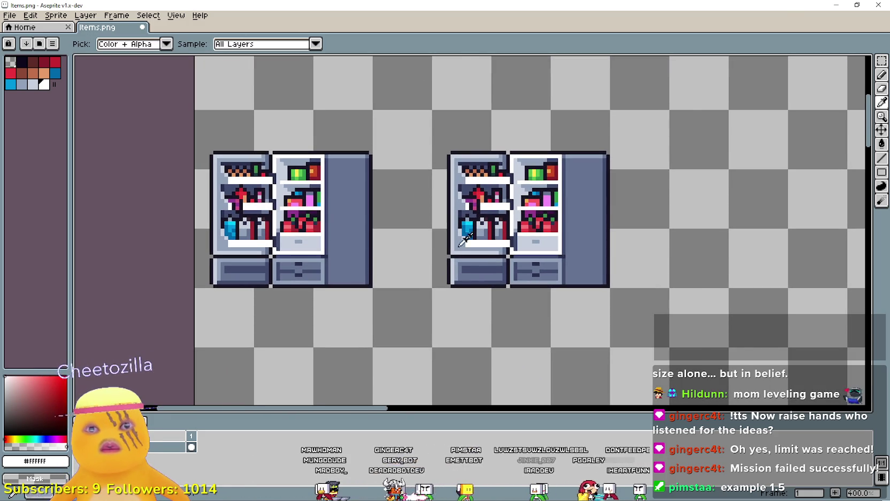
# Step: Draw white straight lines along the fridge copy's top, left, bottom and right edges
pyautogui.press('b')
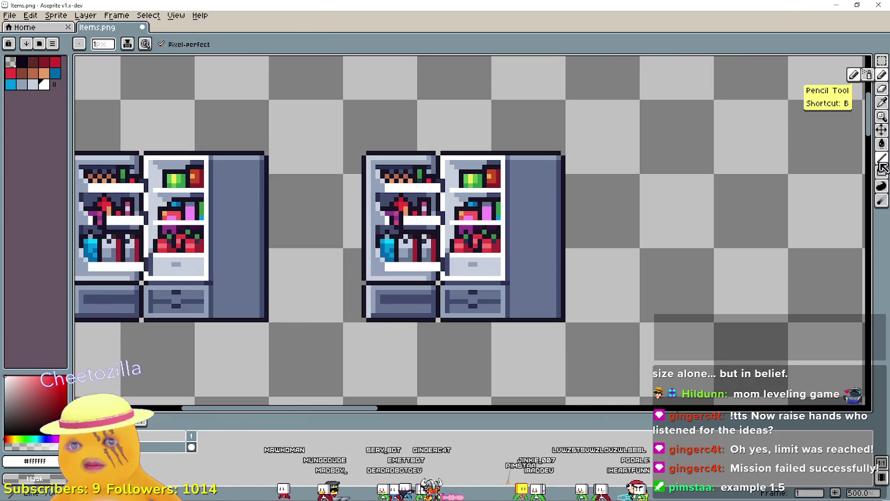
pyautogui.scroll(3, 654, 164)
pyautogui.press('l')
pyautogui.moveTo(561, 133); pyautogui.dragTo(247, 133)
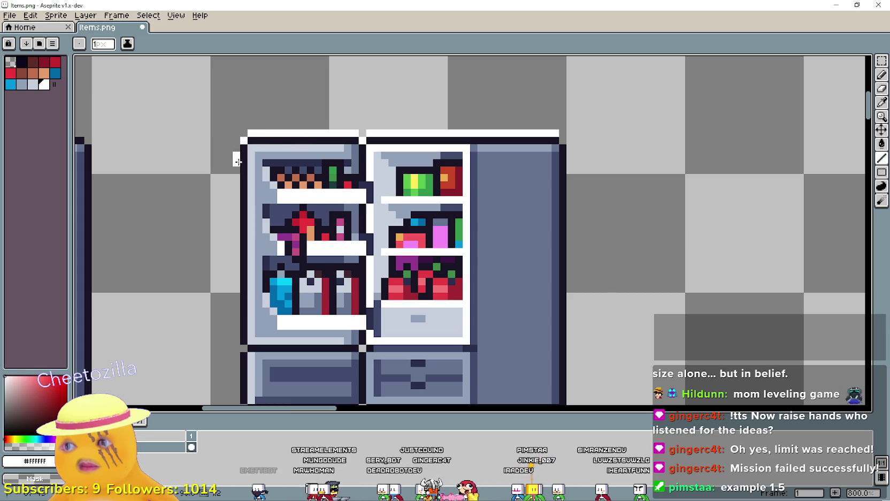
pyautogui.scroll(-2, 238, 148)
pyautogui.scroll(1, 270, 115)
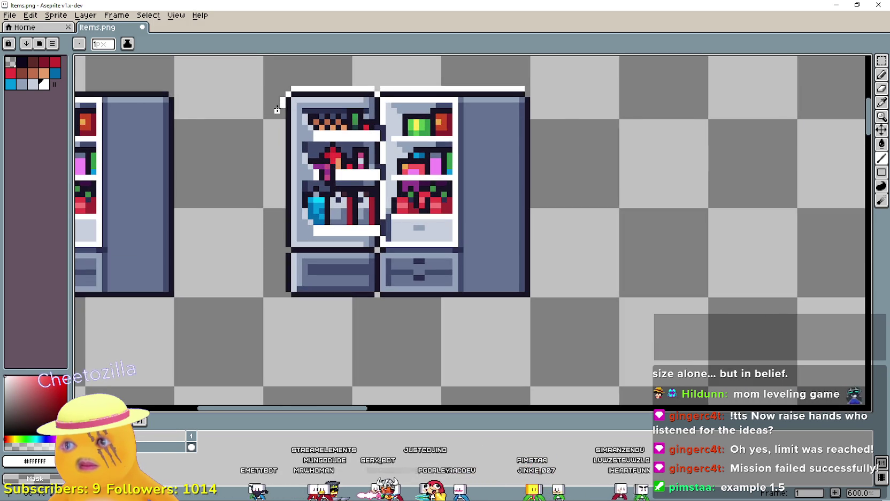
pyautogui.moveTo(282, 109)
pyautogui.mouseDown()
pyautogui.moveTo(269, 282)
pyautogui.moveTo(283, 250)
pyautogui.mouseUp()
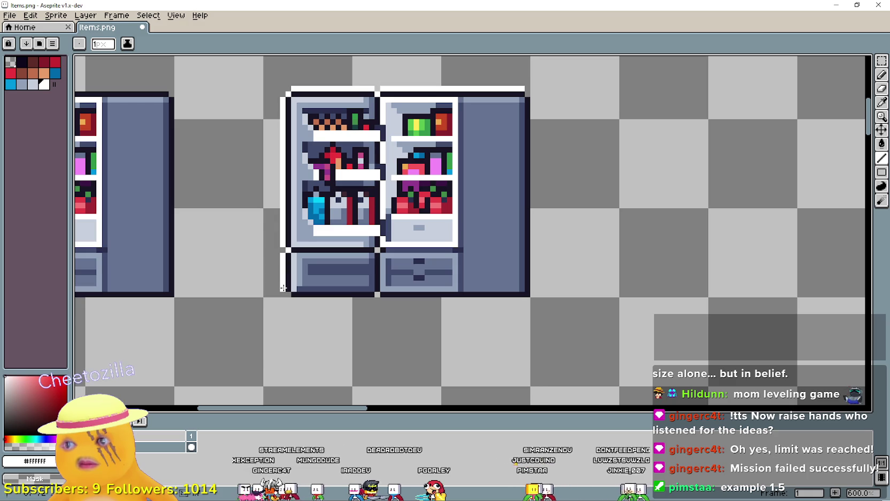
pyautogui.moveTo(287, 290)
pyautogui.mouseDown()
pyautogui.moveTo(295, 297)
pyautogui.moveTo(519, 300)
pyautogui.mouseUp()
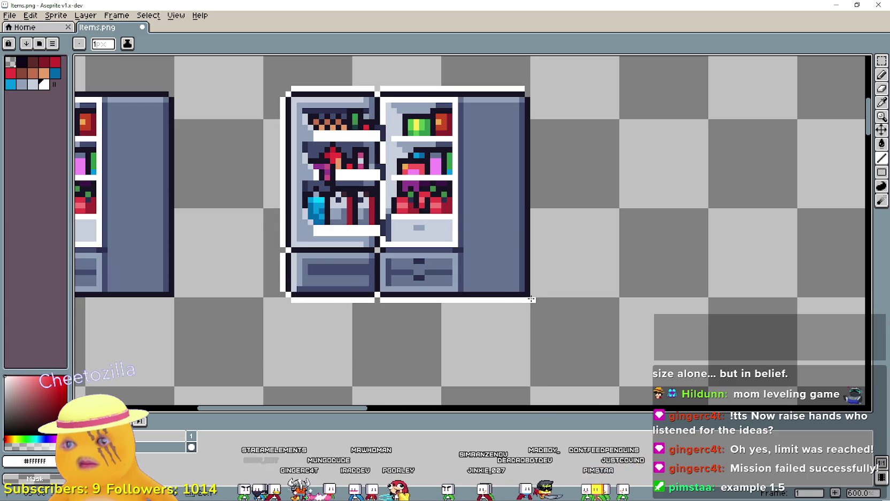
pyautogui.moveTo(535, 257); pyautogui.dragTo(531, 99)
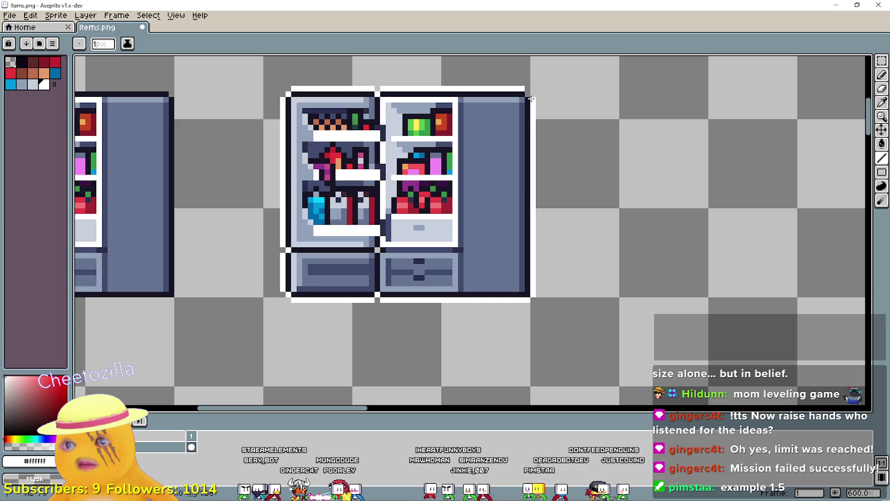
# Step: Save Items.png and minimize the Aseprite window
pyautogui.scroll(-5, 527, 94)
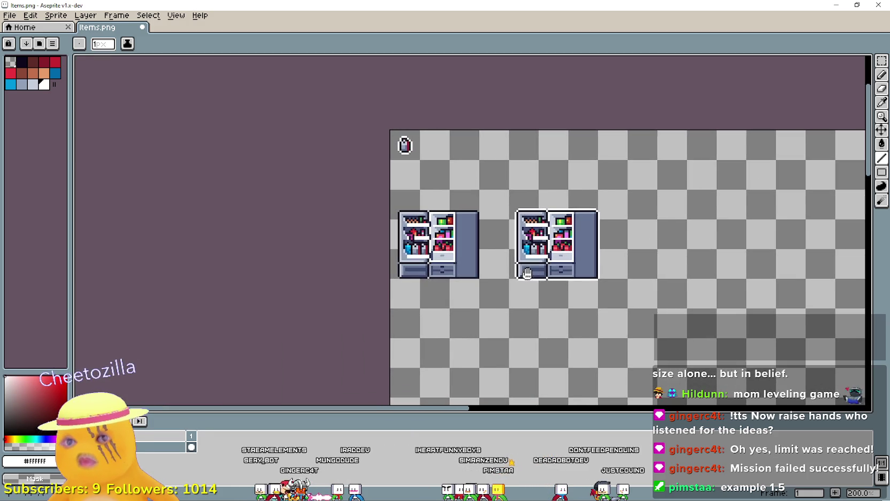
pyautogui.scroll(2, 572, 298)
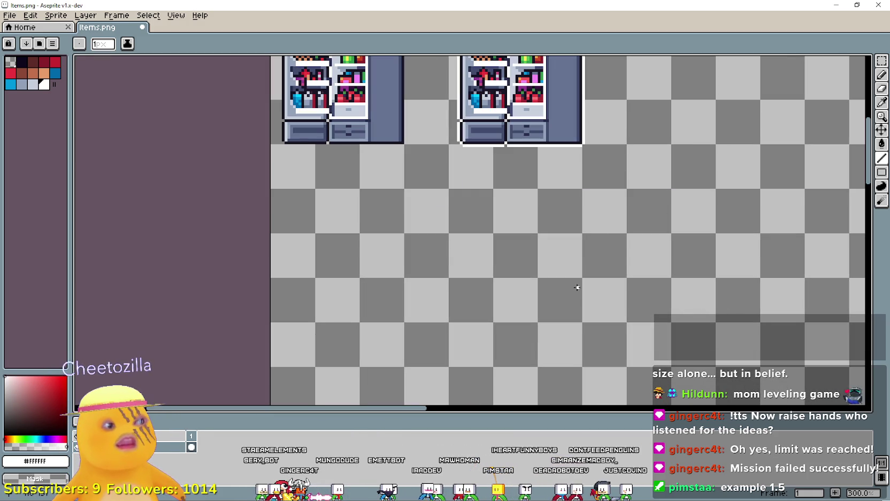
pyautogui.scroll(-2, 578, 287)
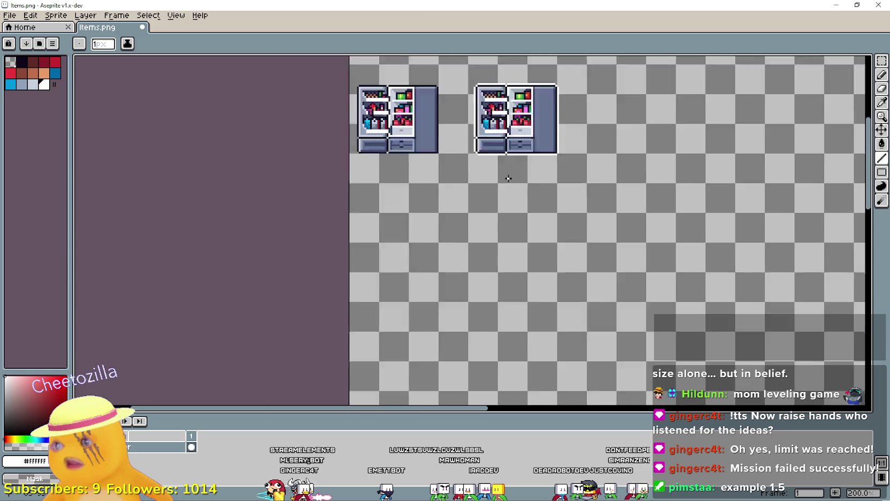
pyautogui.scroll(2, 513, 234)
pyautogui.hotkey('ctrl', 's')
pyautogui.scroll(-1, 511, 220)
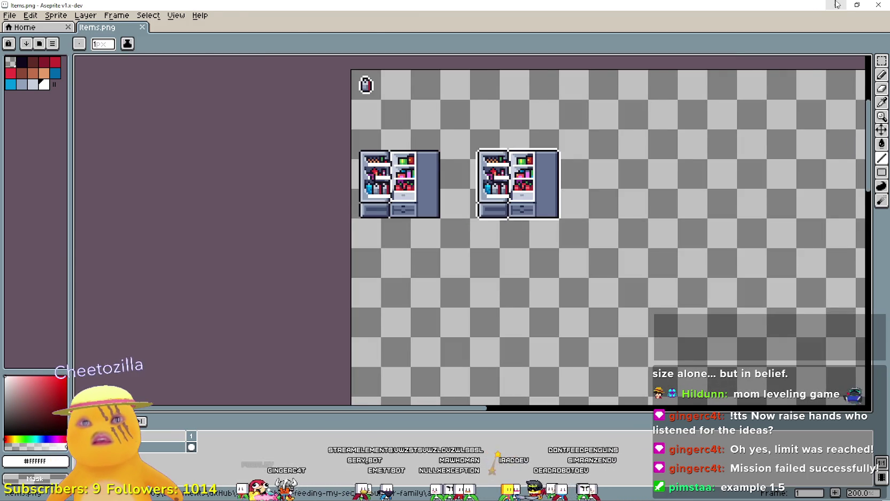
pyautogui.click(836, 5)
pyautogui.scroll(-5, 474, 181)
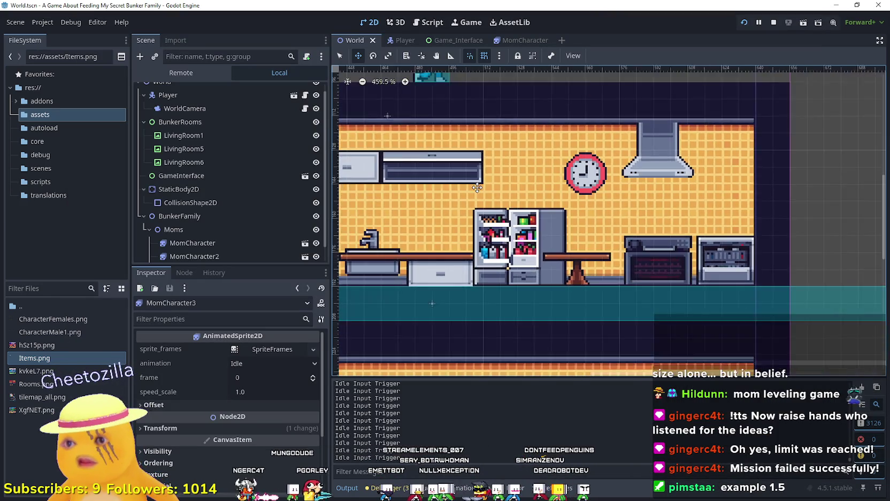
# Step: Inspect the textures of the LivingRoom1, LivingRoom5 and LivingRoom6 nodes in the Scene dock
pyautogui.scroll(3, 479, 248)
pyautogui.scroll(-1, 223, 203)
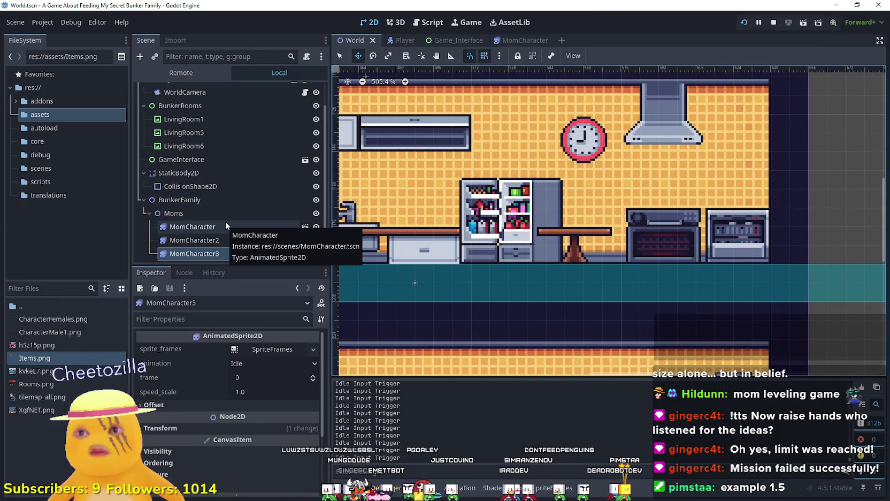
pyautogui.scroll(1, 205, 173)
pyautogui.click(221, 122)
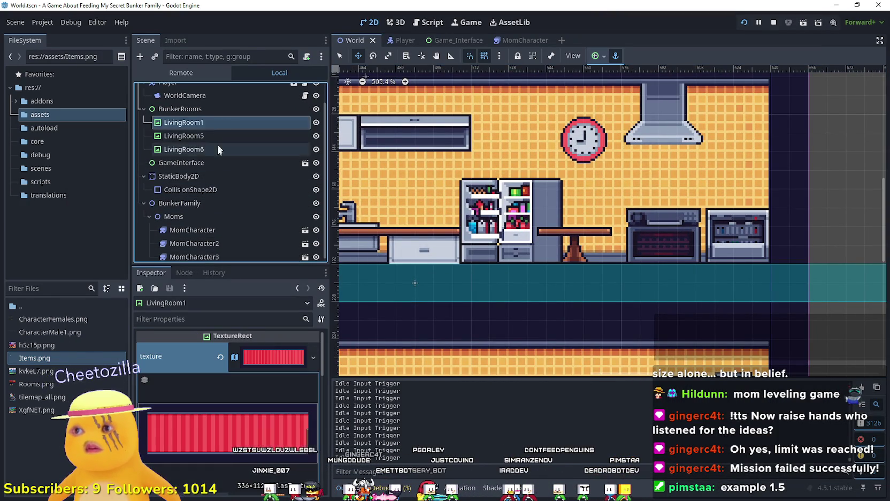
pyautogui.scroll(2, 220, 139)
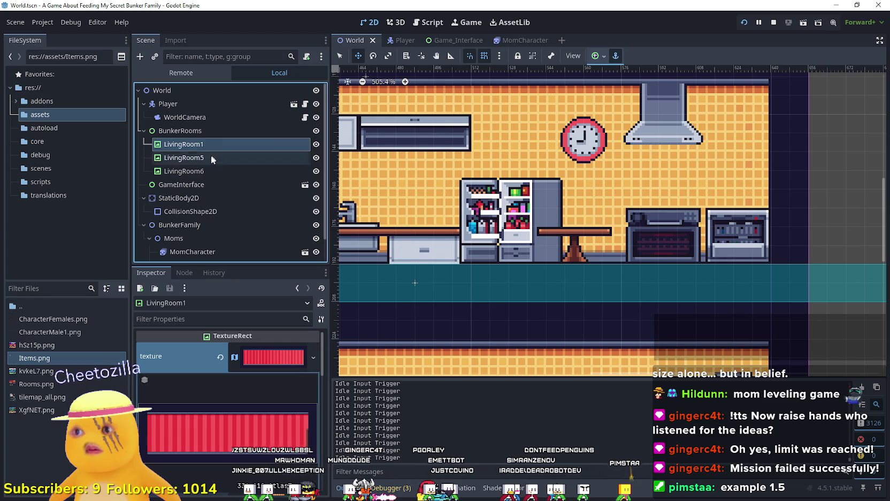
pyautogui.click(211, 157)
pyautogui.click(206, 171)
pyautogui.scroll(-2, 206, 172)
# Step: Recheck LivingRoom5 and LivingRoom1's red texture, then settle on LivingRoom6, the kitchen room
pyautogui.click(198, 136)
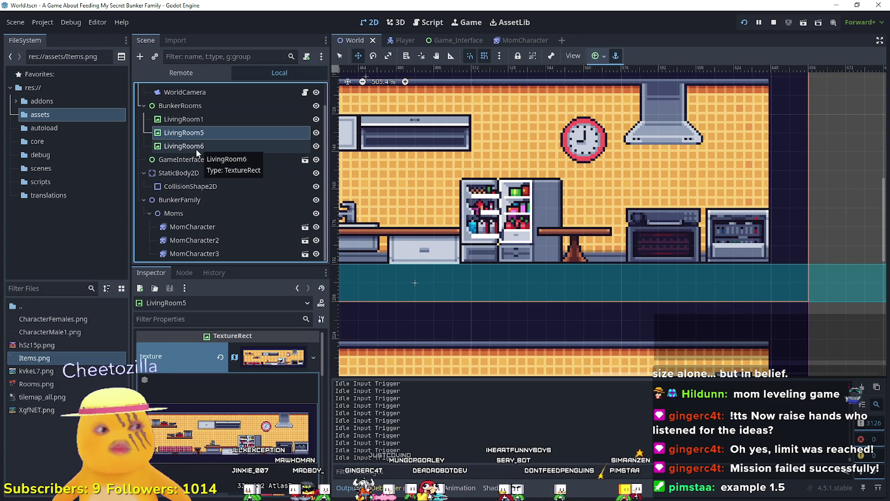
pyautogui.click(200, 123)
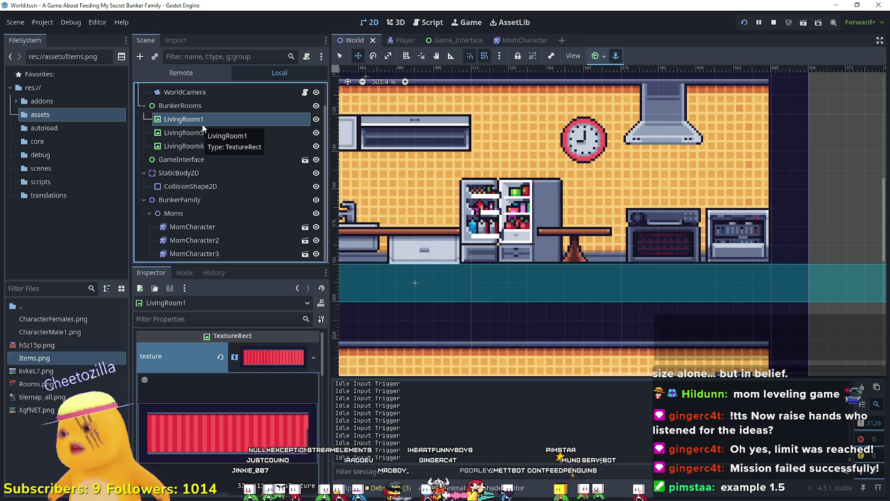
pyautogui.click(207, 146)
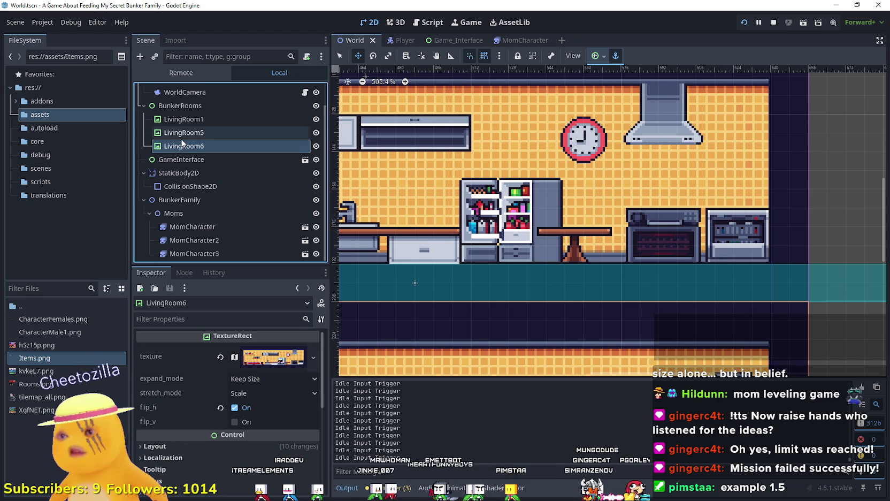
pyautogui.scroll(-2, 541, 189)
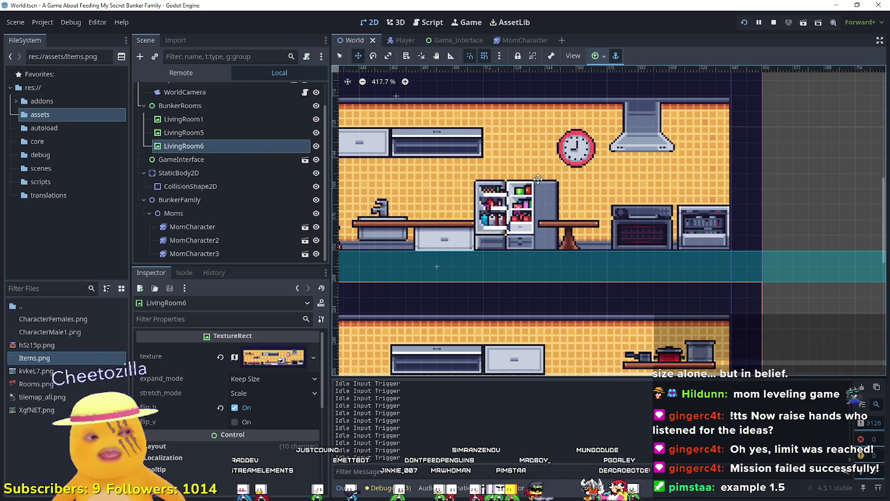
pyautogui.scroll(-5, 538, 179)
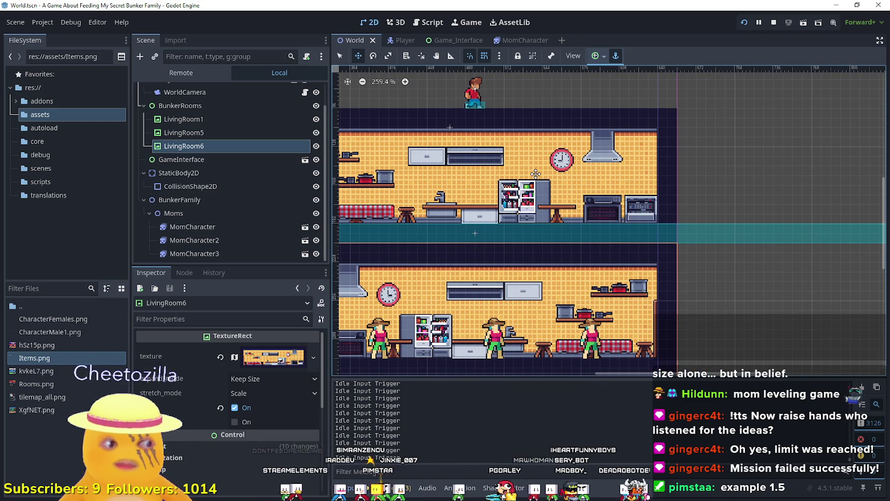
pyautogui.rightClick(228, 149)
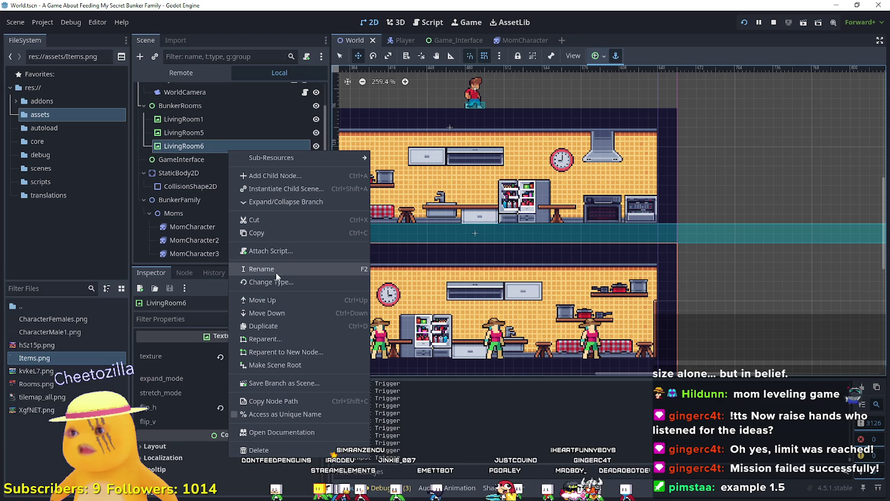
# Step: Save the LivingRoom6 branch as a new scene named Room.tscn
pyautogui.click(314, 384)
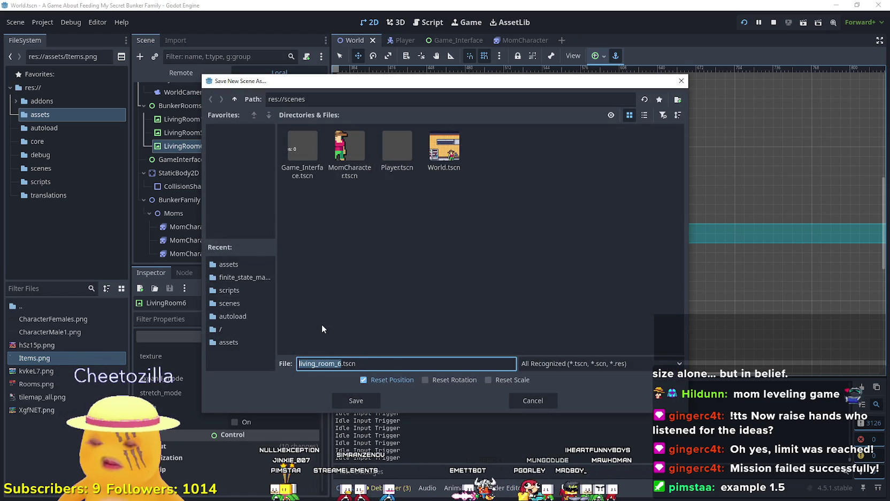
pyautogui.write('Roo')
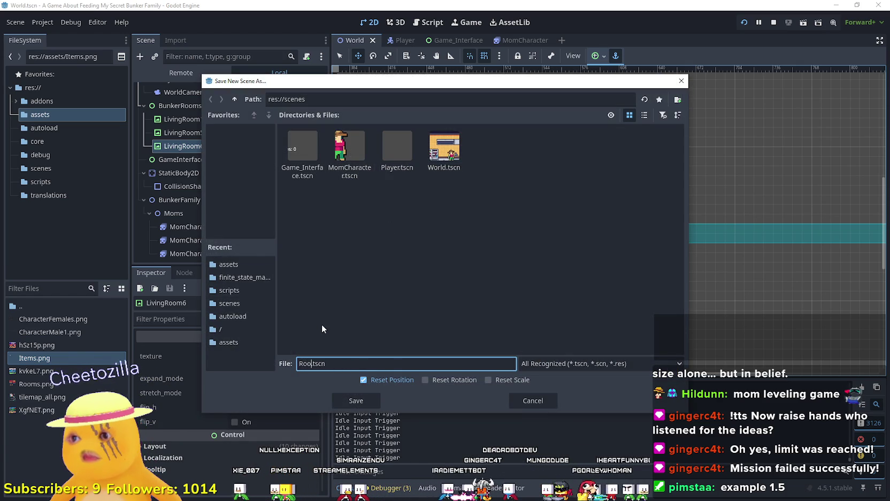
pyautogui.write('m')
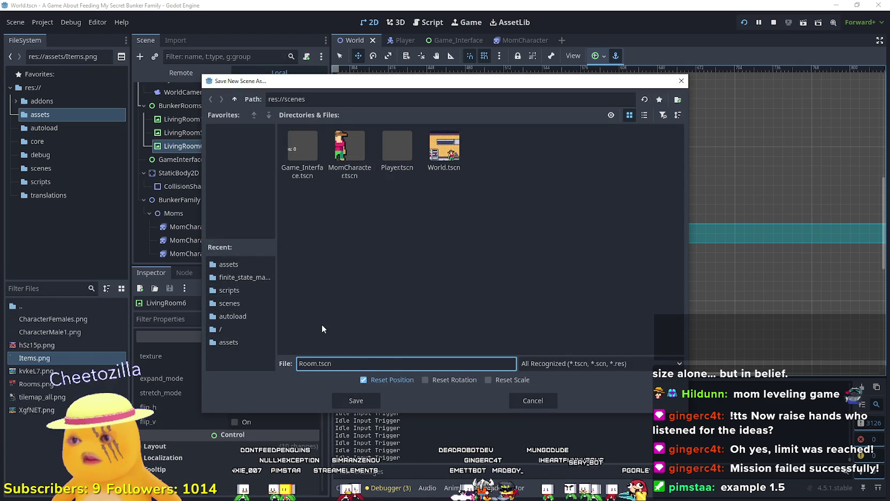
pyautogui.click(356, 405)
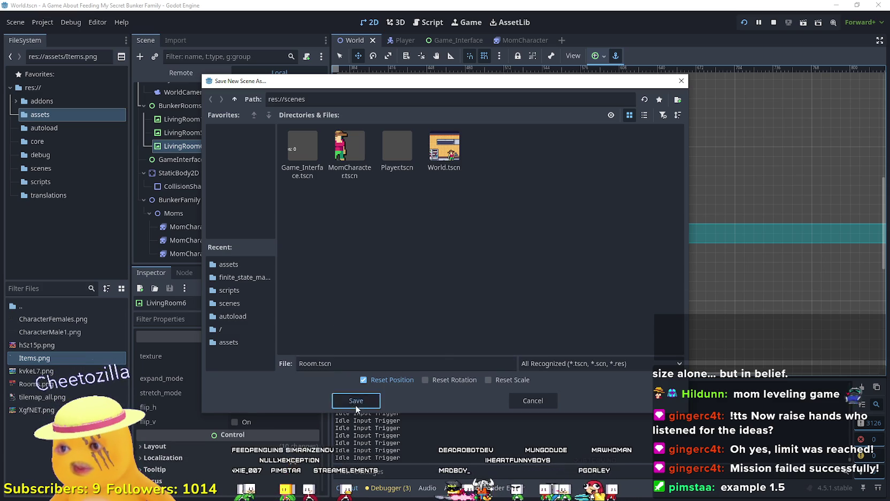
pyautogui.click(302, 145)
# Step: Rename the new scene's root node to Room
pyautogui.doubleClick(206, 90)
pyautogui.write('Room')
pyautogui.press('Return')
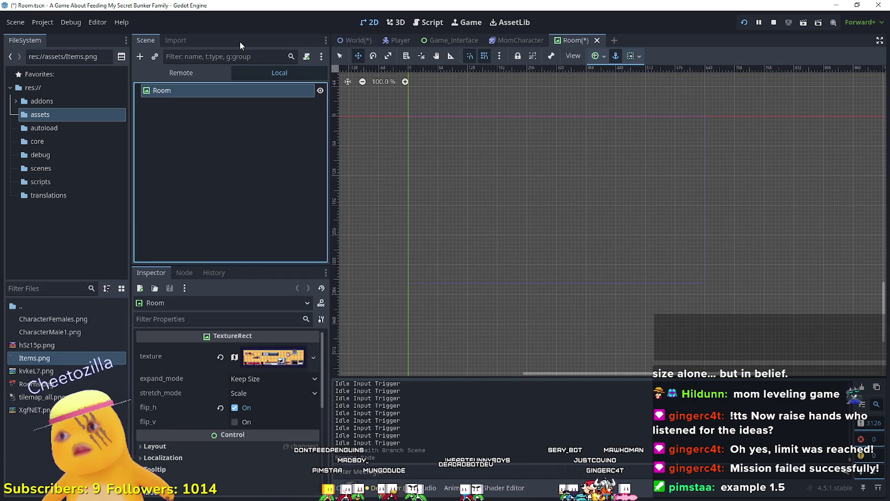
# Step: Save the Room scene and review the game design notes in Games.txt
pyautogui.hotkey('ctrl', 's')
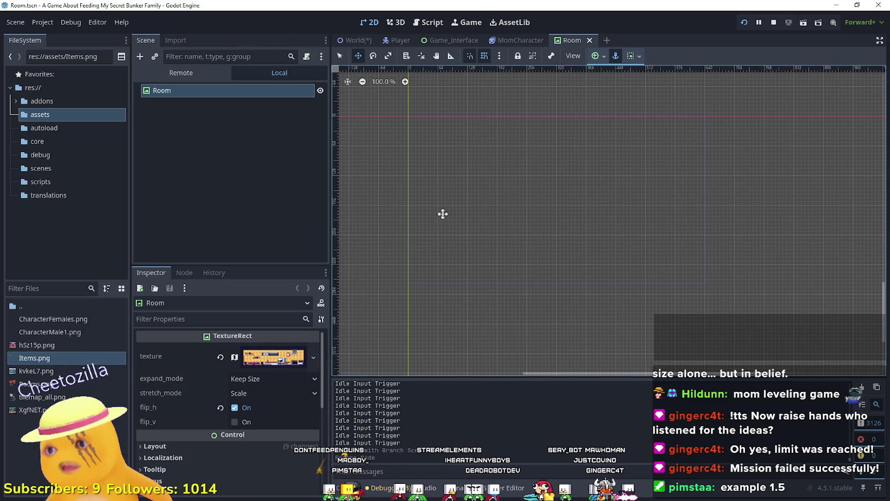
pyautogui.scroll(5, 449, 219)
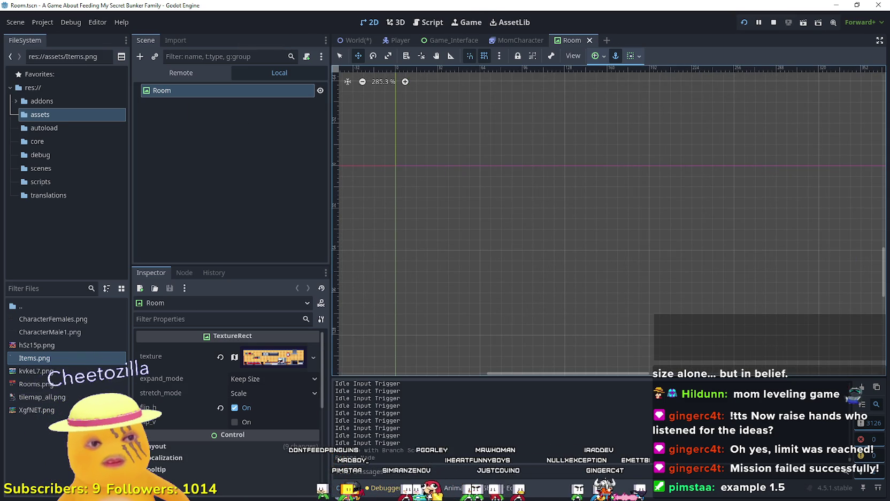
pyautogui.hotkey('alt', 'Tab')
pyautogui.scroll(-1, 500, 230)
pyautogui.scroll(5, 500, 230)
pyautogui.scroll(5, 350, 196)
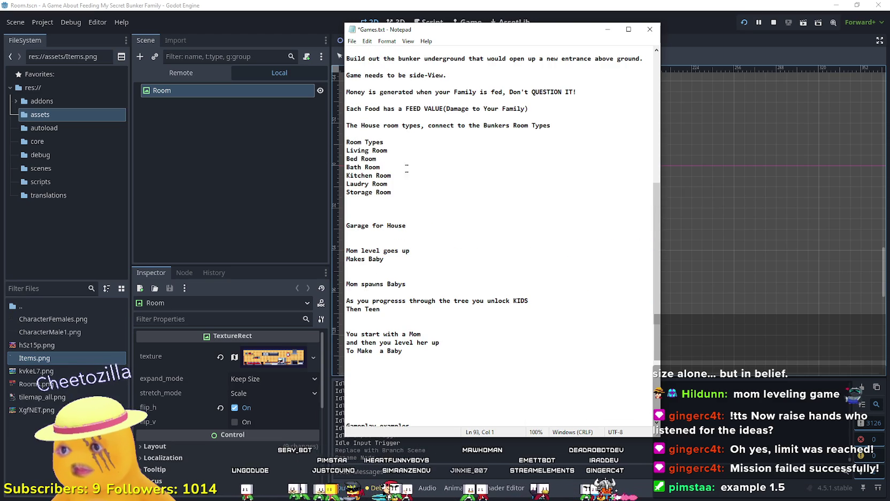
# Step: Rename the Room root node to KitchenRoom, save the scene, and show the scenes folder contents
pyautogui.click(159, 90)
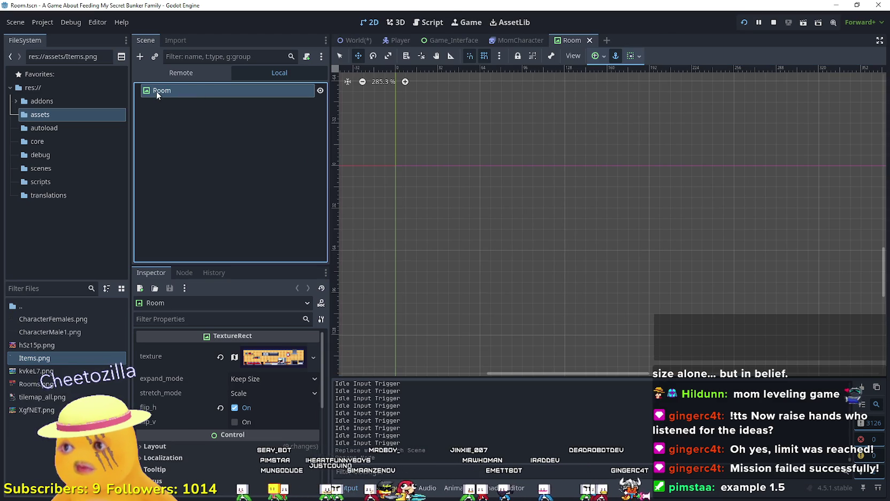
pyautogui.doubleClick(157, 91)
pyautogui.click(160, 92)
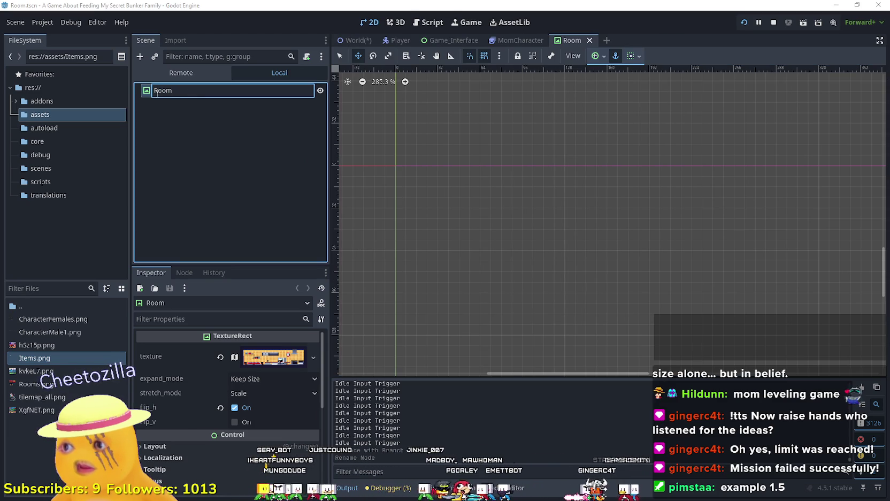
pyautogui.write('Kitchen')
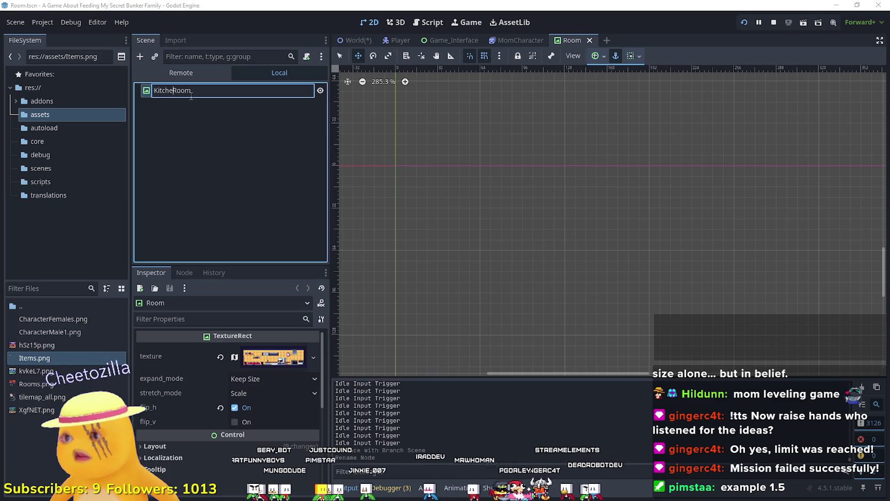
pyautogui.press('Return')
pyautogui.hotkey('ctrl', 's')
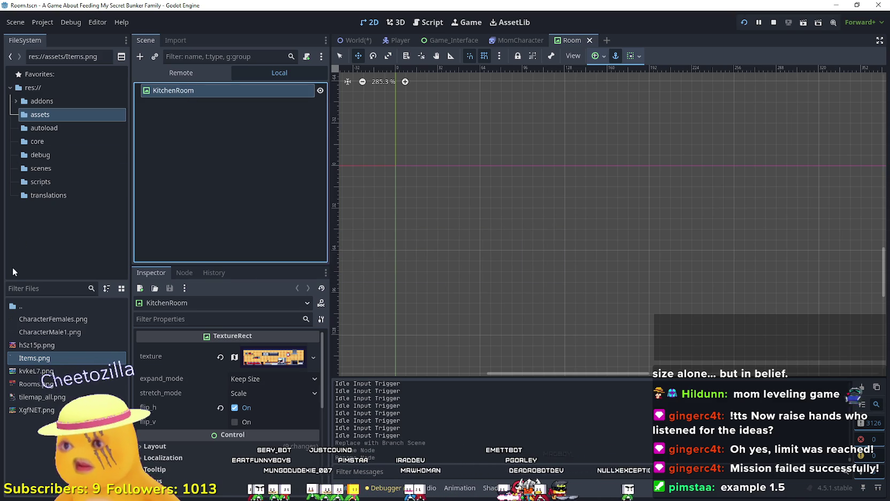
pyautogui.click(48, 168)
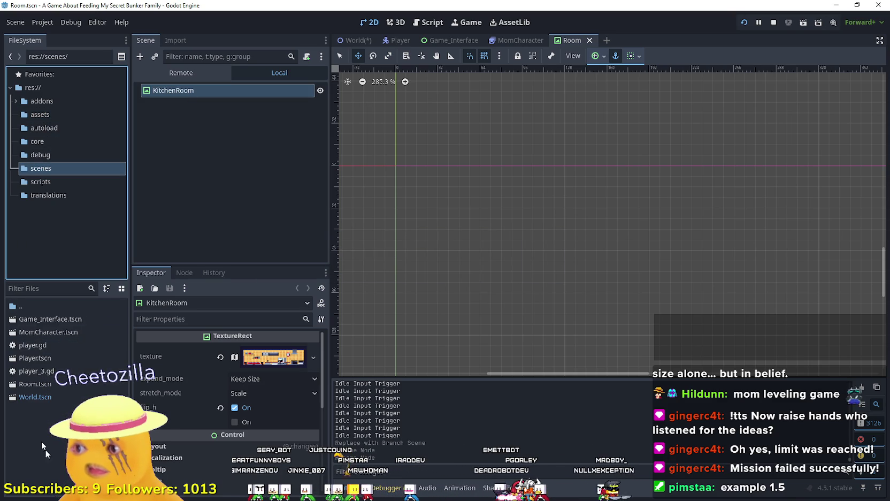
# Step: Revert KitchenRoom's Layout > Transform position to 0, 0 and save the scene
pyautogui.click(39, 396)
pyautogui.scroll(-2, 488, 168)
pyautogui.scroll(-6, 484, 174)
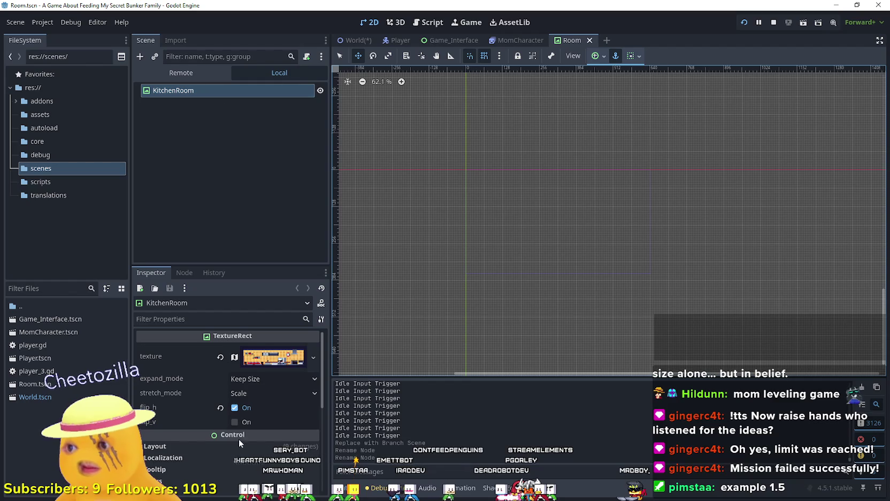
pyautogui.scroll(-4, 426, 249)
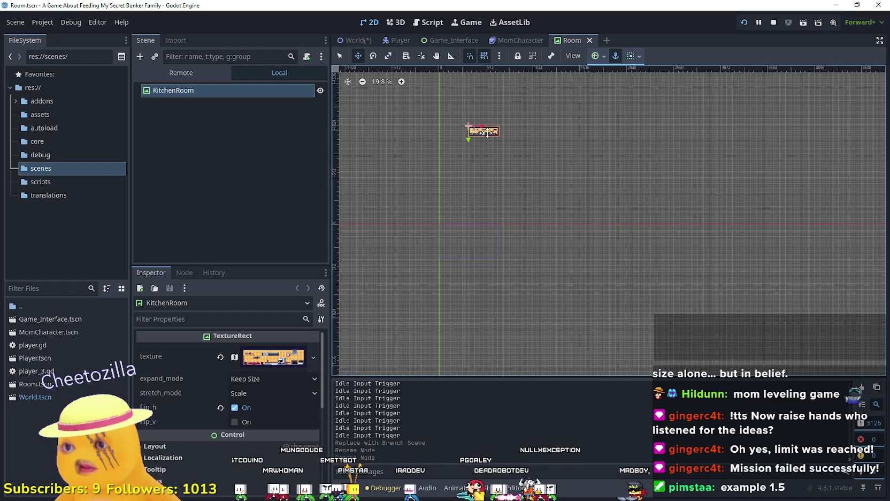
pyautogui.click(273, 444)
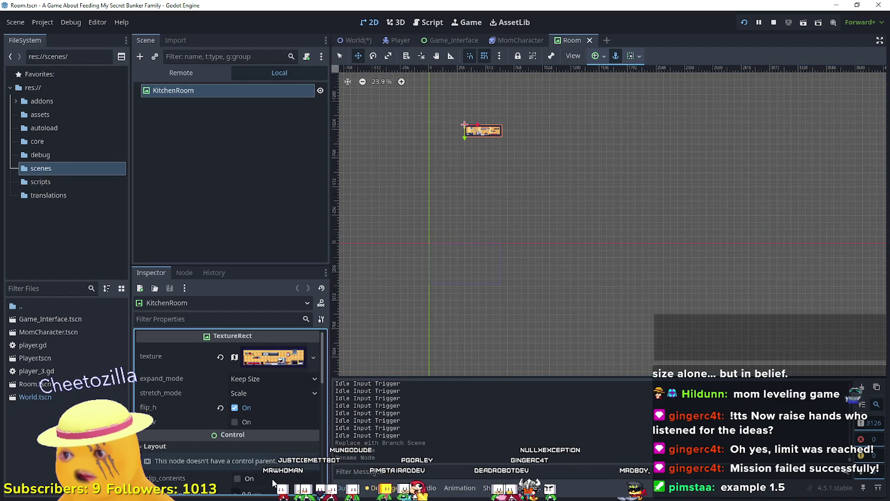
pyautogui.scroll(-2, 255, 471)
pyautogui.scroll(-3, 252, 461)
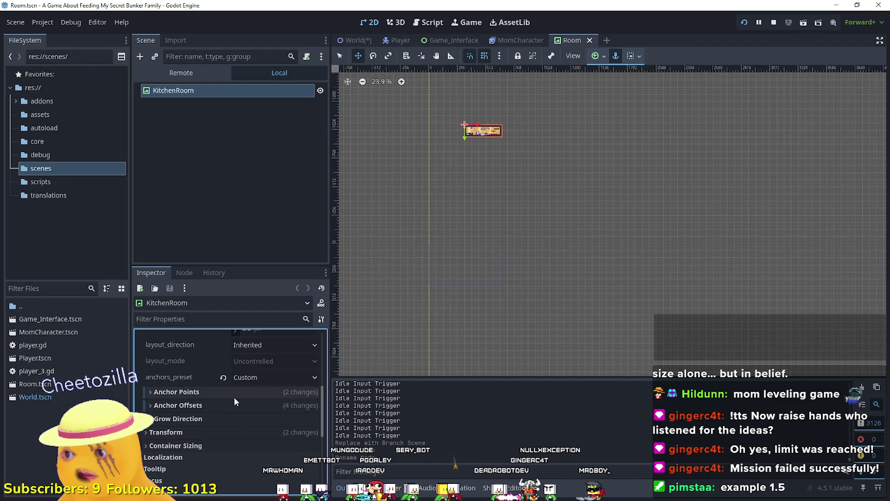
pyautogui.click(238, 433)
pyautogui.scroll(-2, 238, 432)
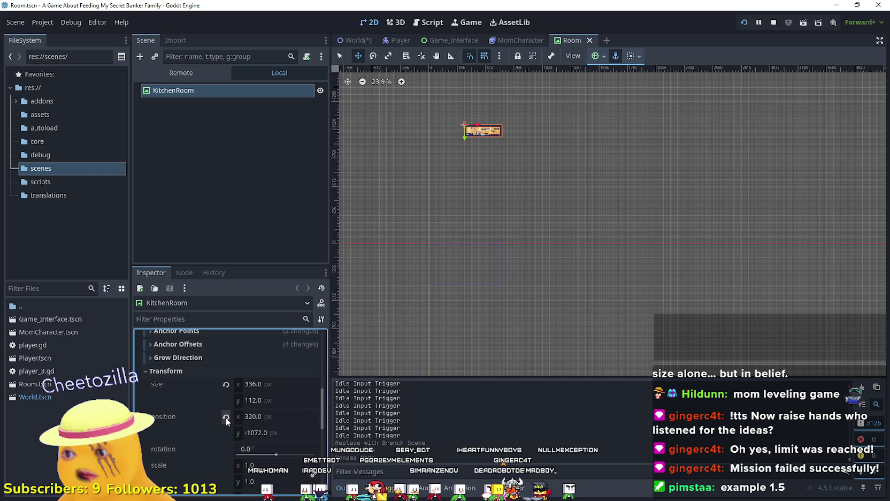
pyautogui.click(226, 416)
pyautogui.scroll(10, 437, 252)
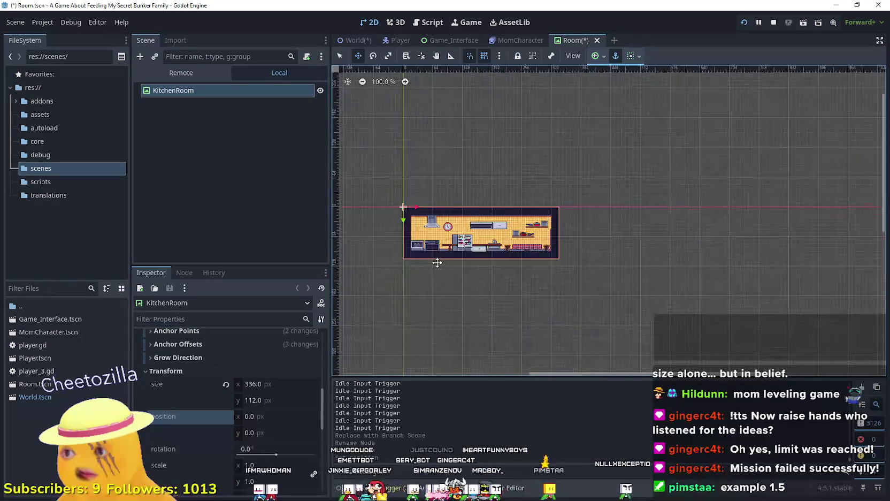
pyautogui.hotkey('ctrl', 's')
# Step: Start adding a child node under KitchenRoom, cancel it, and reopen the node's context menu
pyautogui.scroll(5, 515, 215)
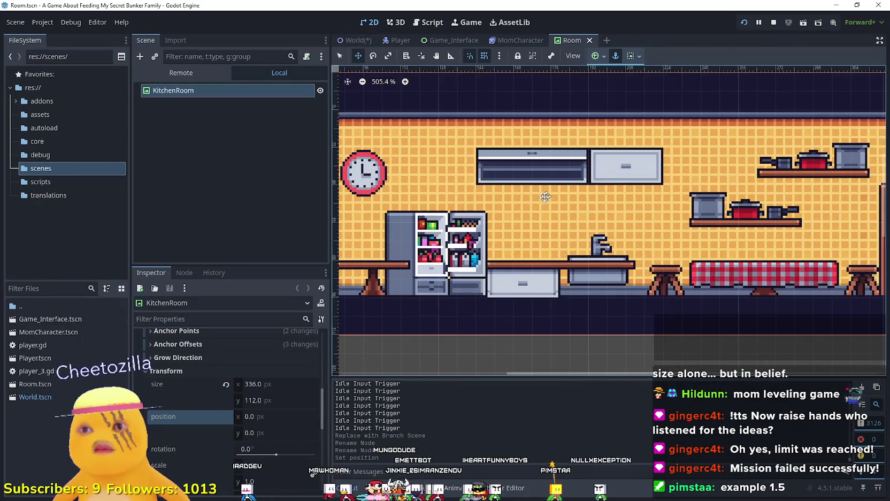
pyautogui.scroll(-5, 509, 265)
pyautogui.rightClick(182, 92)
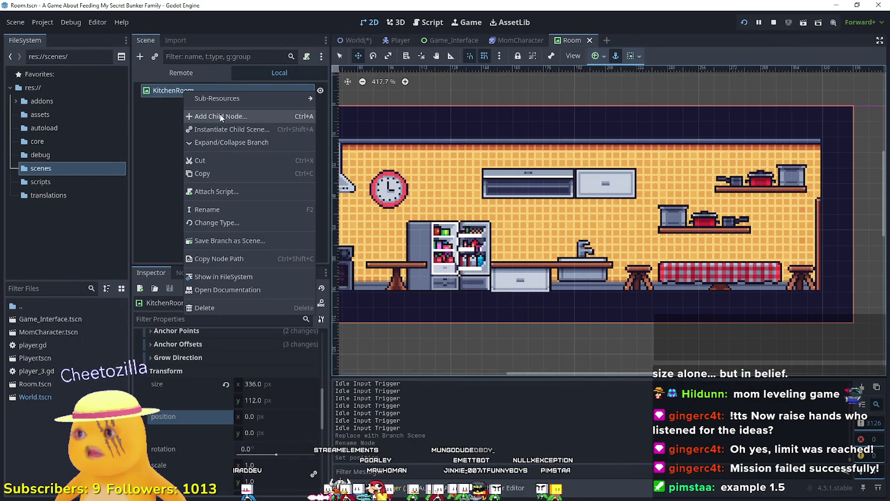
pyautogui.click(214, 117)
pyautogui.click(567, 404)
pyautogui.rightClick(197, 91)
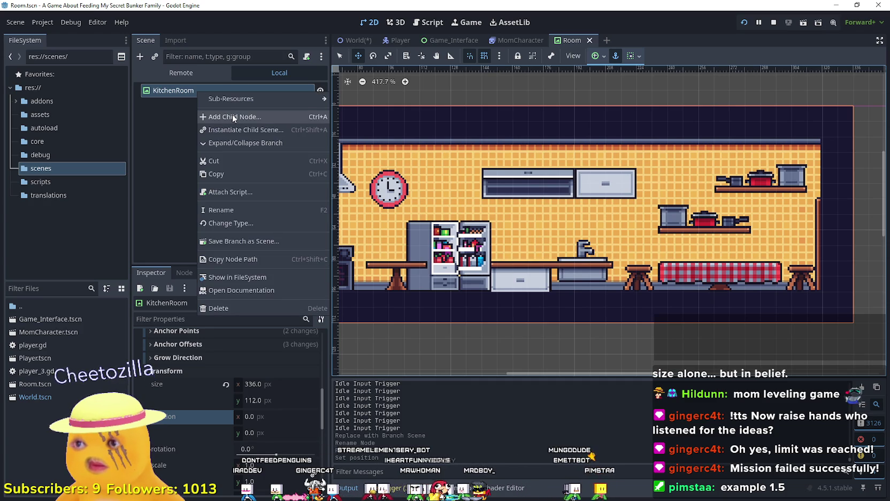
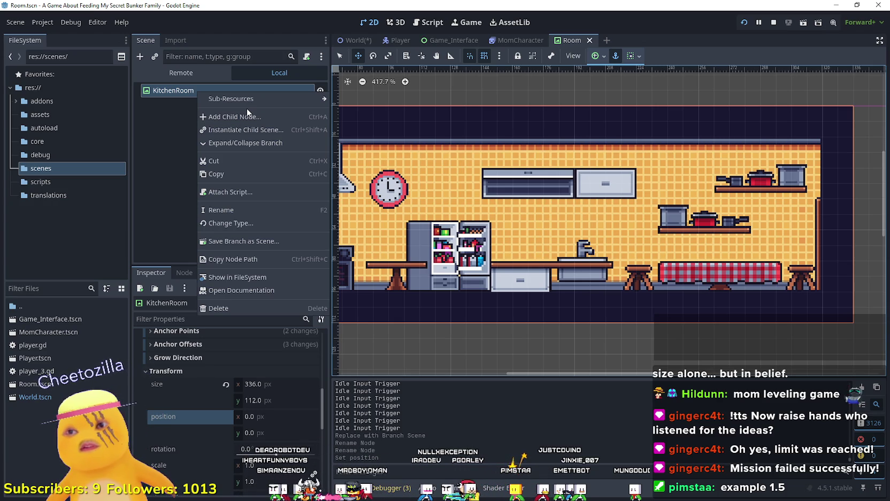
# Step: Create an Area2D child under KitchenRoom by searching 'area'
pyautogui.click(267, 117)
pyautogui.write('area')
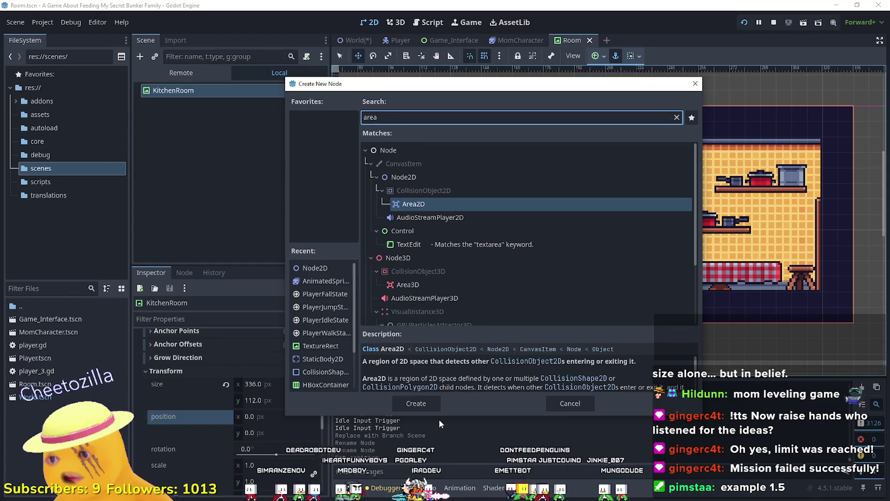
pyautogui.scroll(-5, 434, 389)
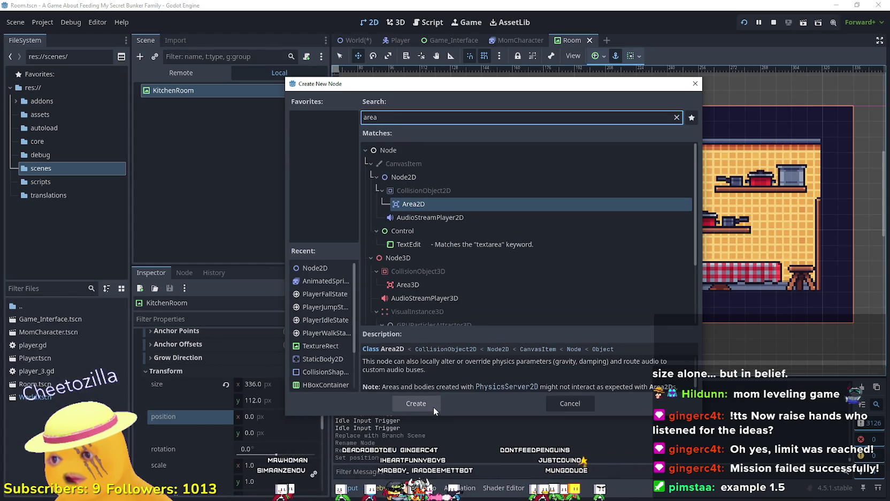
pyautogui.click(421, 404)
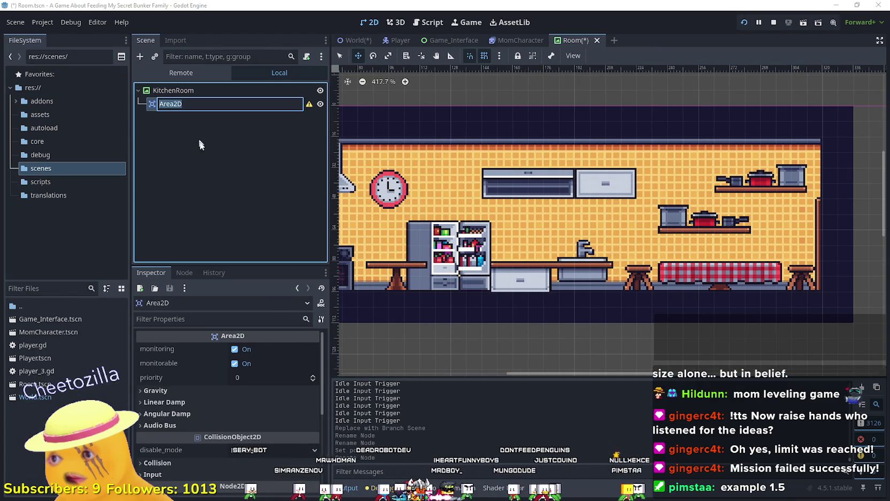
# Step: Rename the new Area2D node to Interactible
pyautogui.doubleClick(183, 107)
pyautogui.write('I')
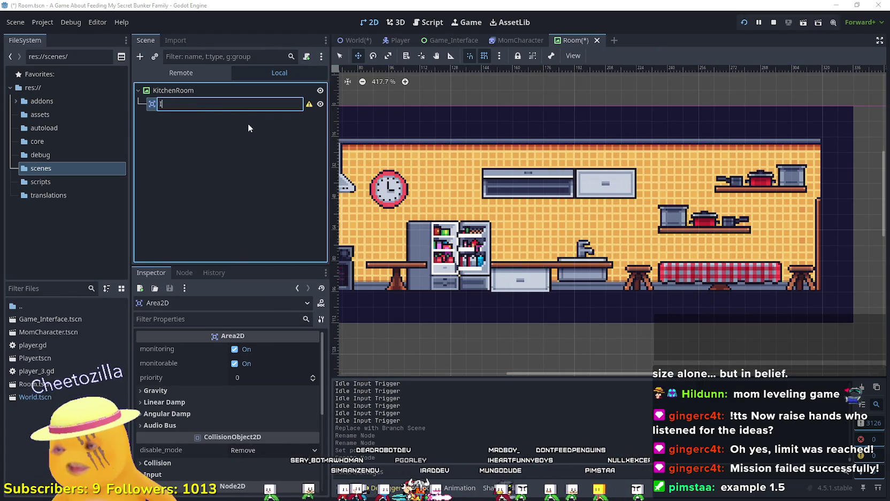
pyautogui.write('nteractible')
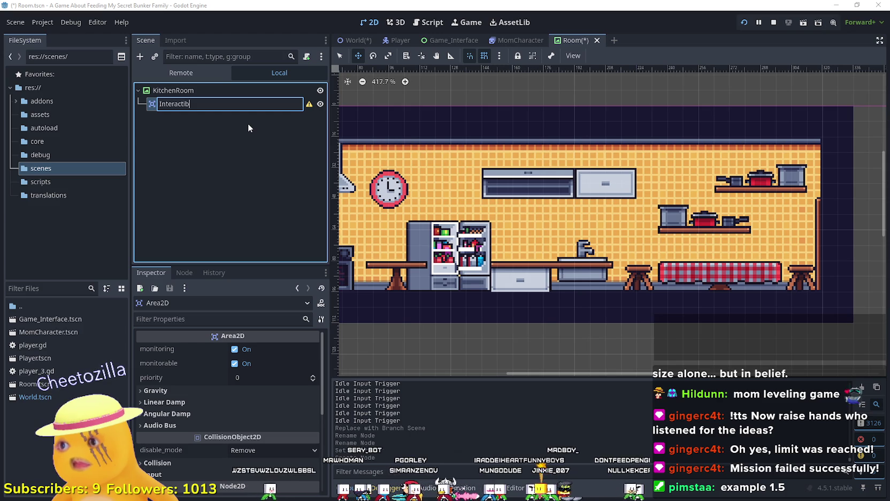
pyautogui.press('Return')
pyautogui.rightClick(222, 107)
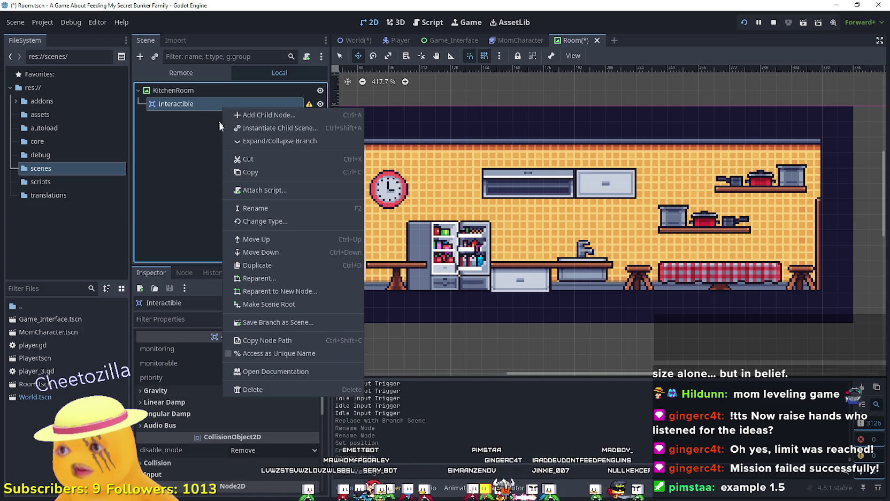
# Step: Add a CollisionShape2D child to Interactible by searching 'collision'
pyautogui.click(260, 114)
pyautogui.write('collision')
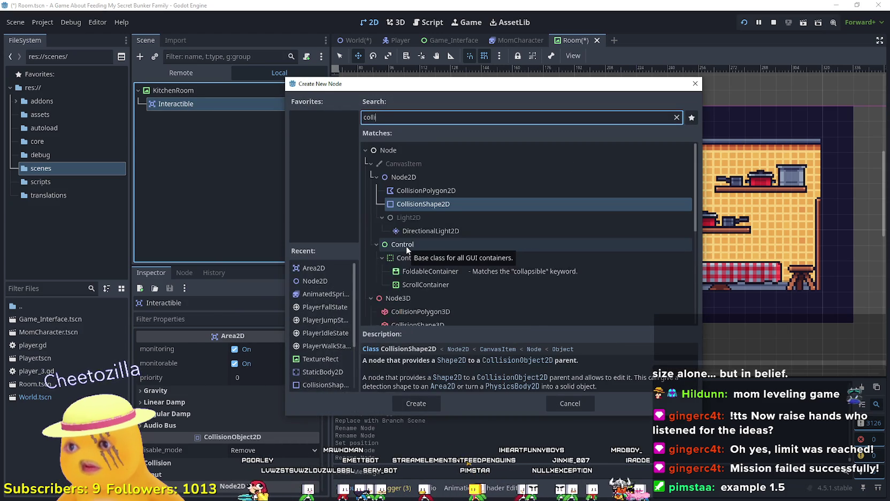
pyautogui.press('Return')
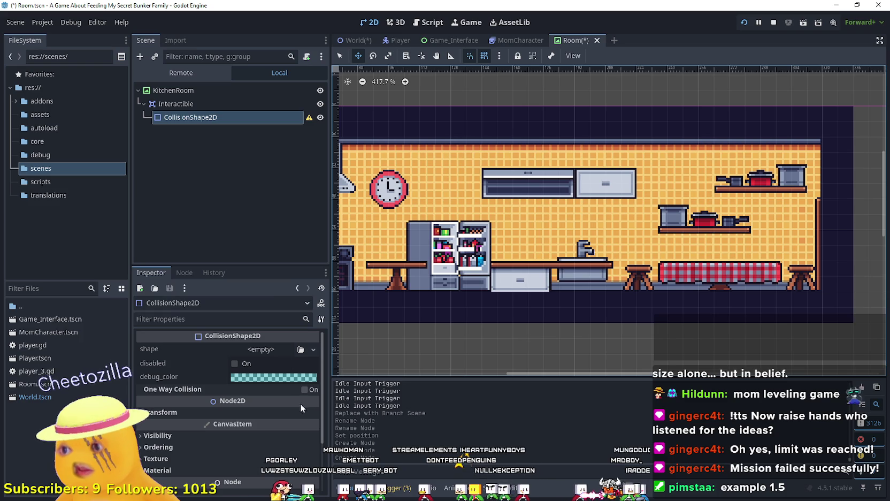
# Step: Set the CollisionShape2D's shape to a new RectangleShape2D
pyautogui.click(275, 350)
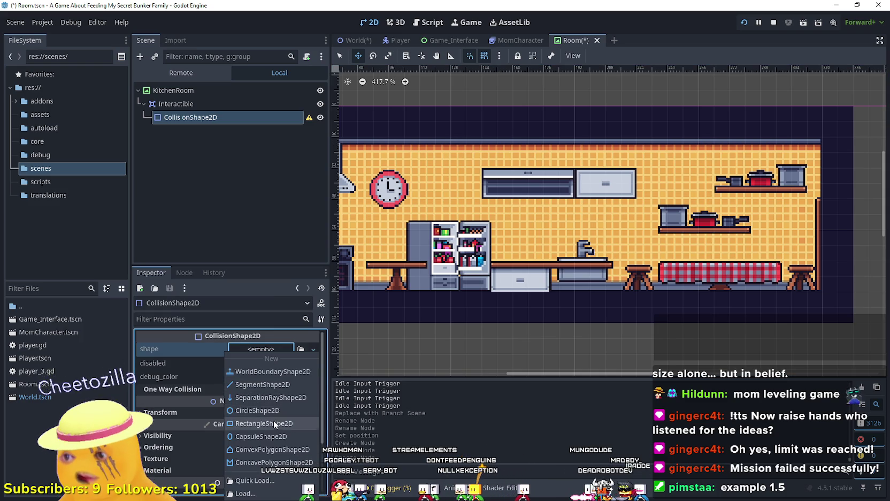
pyautogui.click(276, 420)
pyautogui.scroll(-6, 535, 237)
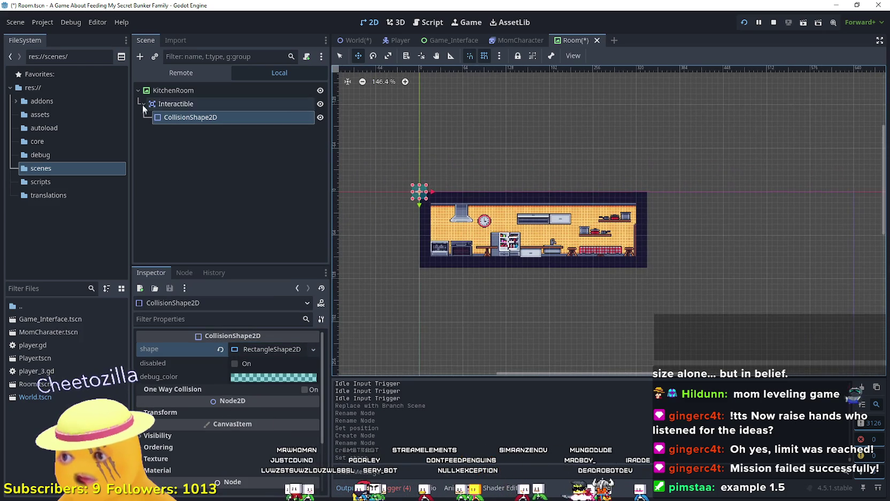
pyautogui.click(177, 109)
pyautogui.scroll(2, 547, 241)
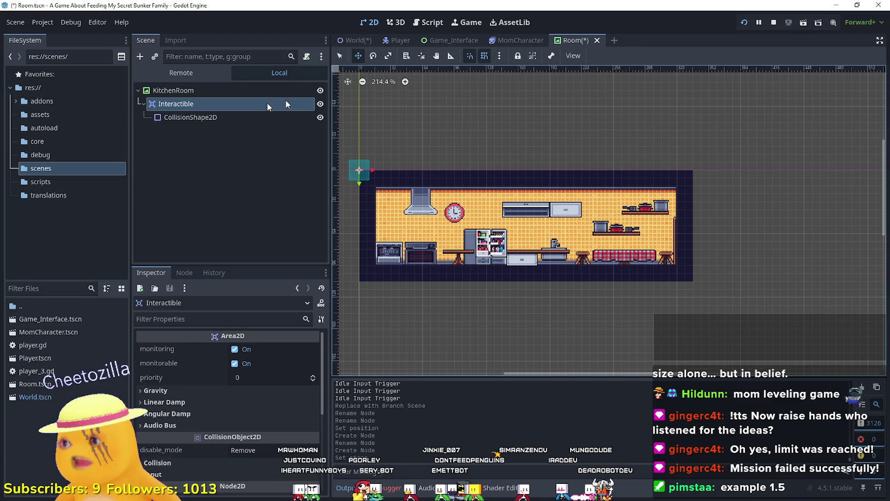
pyautogui.rightClick(181, 89)
pyautogui.click(229, 114)
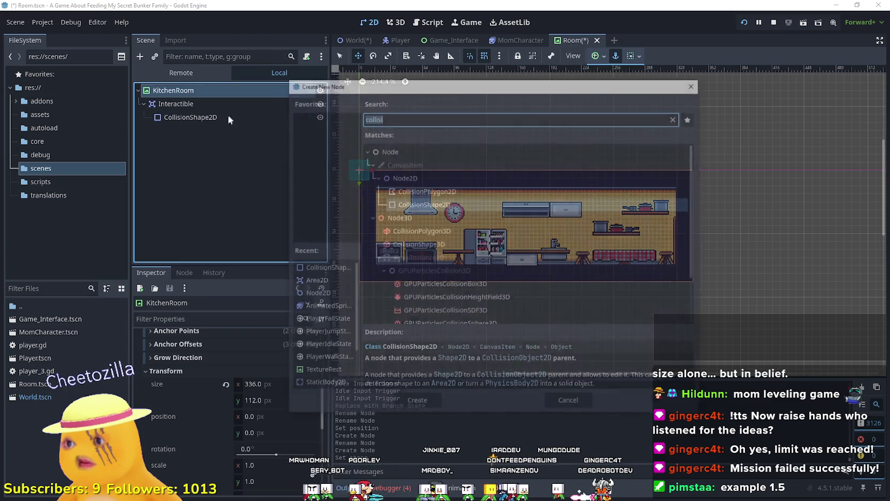
# Step: Add a Sprite2D under KitchenRoom and rename it Fridge
pyautogui.write('sprite')
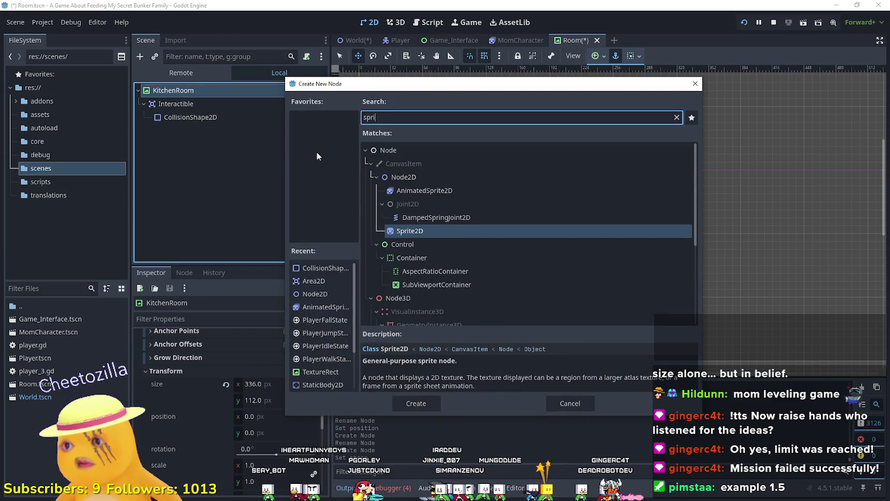
pyautogui.click(415, 404)
pyautogui.moveTo(177, 131)
pyautogui.mouseDown()
pyautogui.moveTo(193, 134)
pyautogui.moveTo(193, 102)
pyautogui.mouseUp()
pyautogui.press('F2')
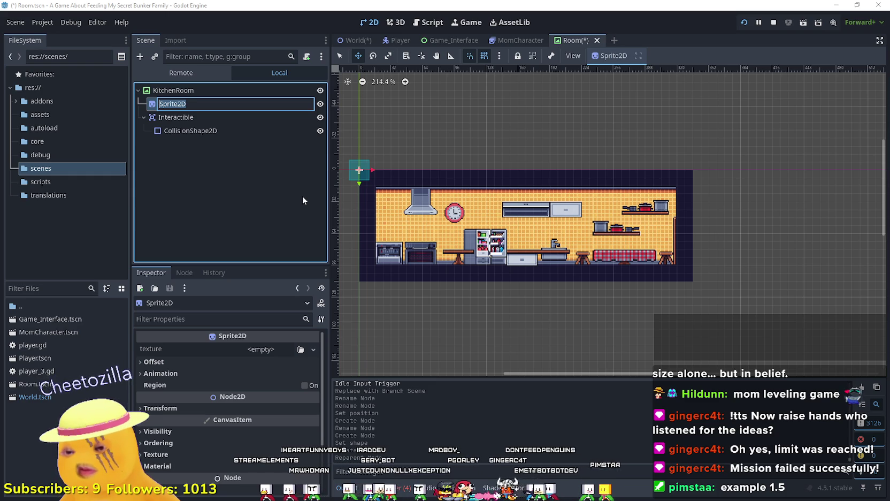
pyautogui.write('Fridge')
pyautogui.press('Return')
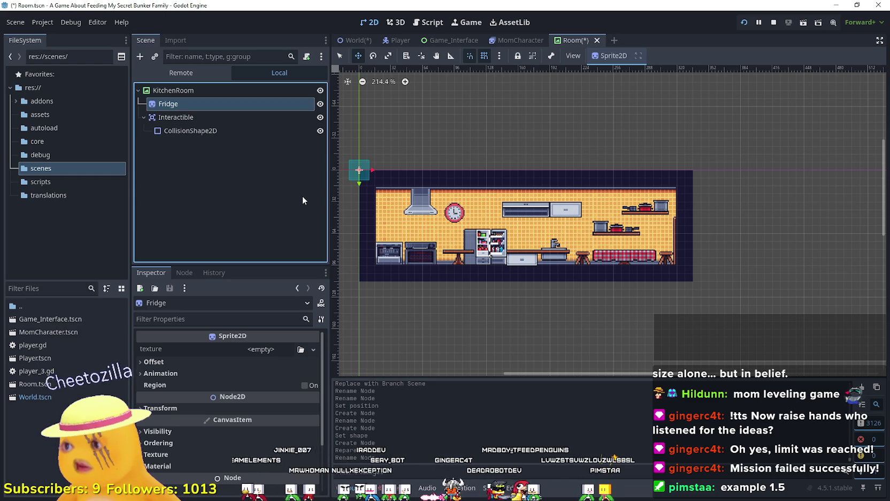
# Step: Make Interactible a child of the Fridge sprite
pyautogui.moveTo(177, 116); pyautogui.dragTo(176, 104)
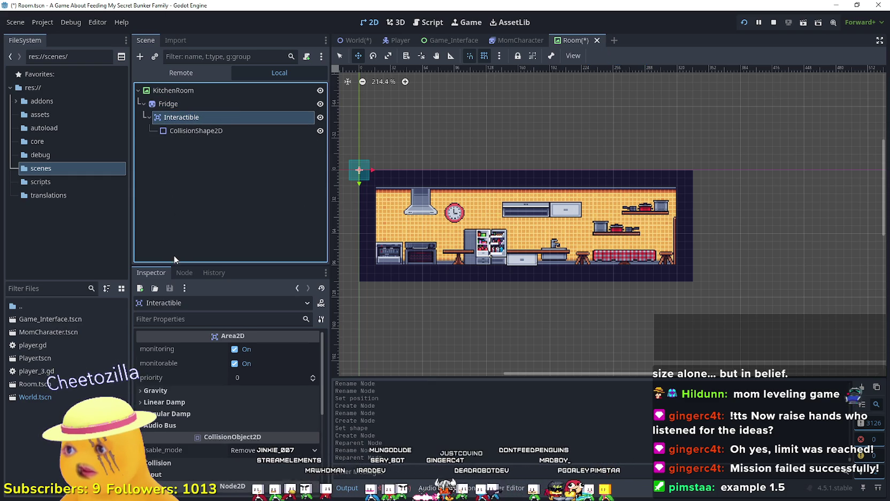
pyautogui.scroll(-1, 505, 173)
pyautogui.moveTo(437, 184); pyautogui.dragTo(492, 187)
pyautogui.click(171, 104)
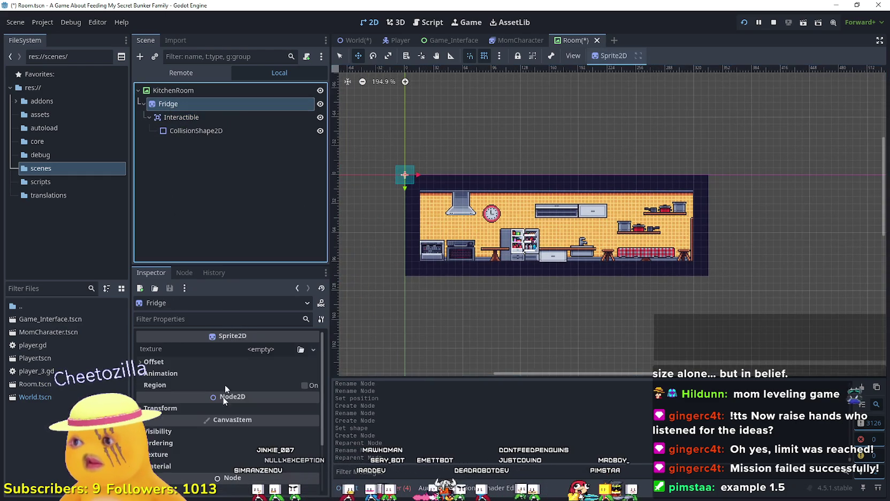
# Step: Give Fridge a new AtlasTexture using Rooms.png as its atlas image
pyautogui.click(257, 349)
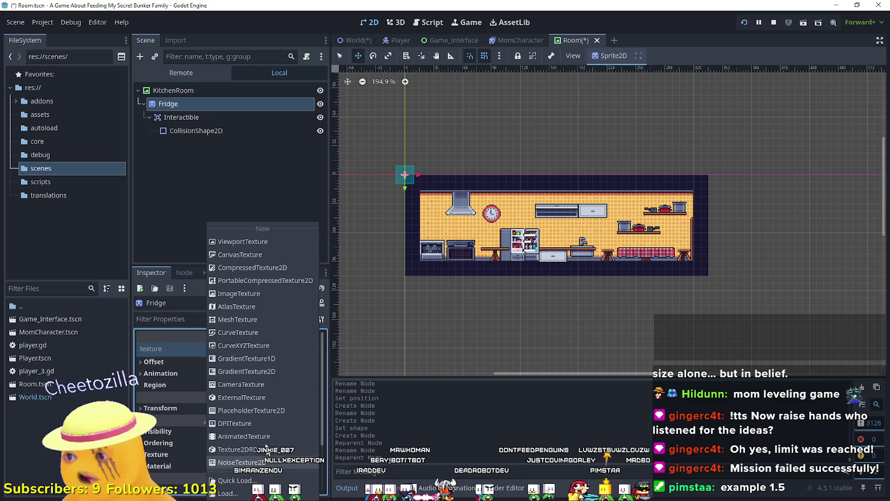
pyautogui.click(256, 307)
pyautogui.click(255, 351)
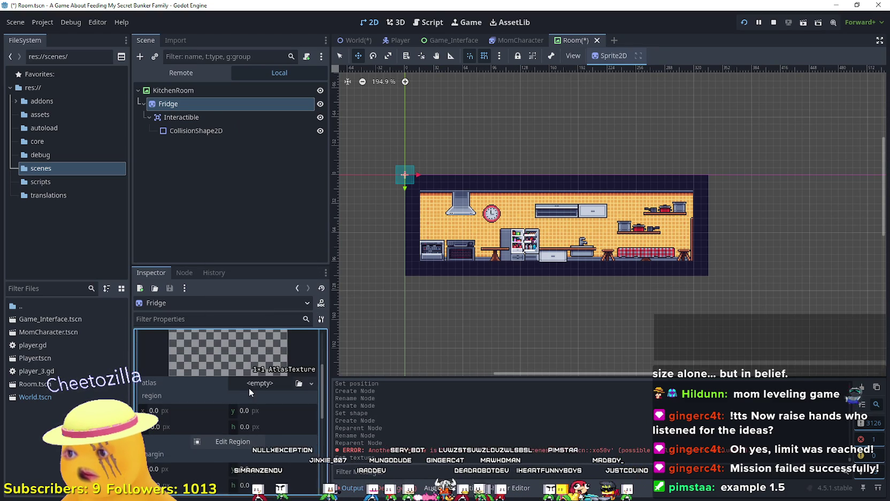
pyautogui.click(259, 383)
pyautogui.click(236, 467)
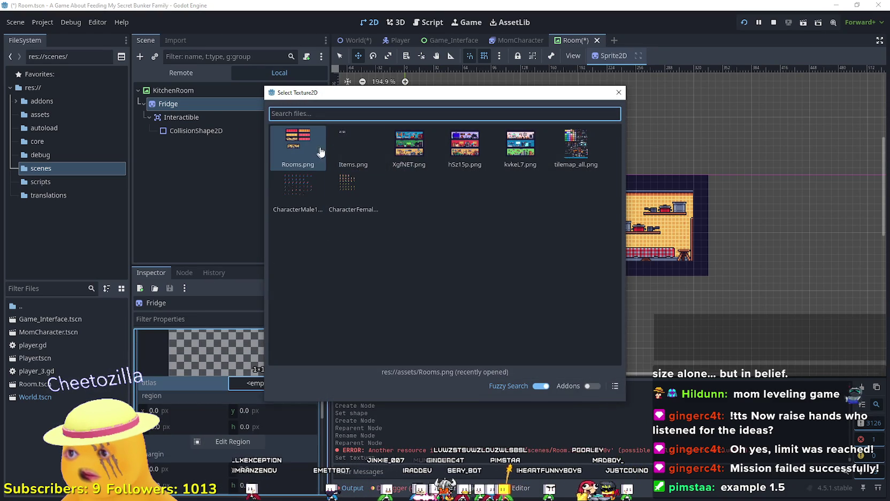
pyautogui.doubleClick(318, 153)
# Step: In the region editor, draw a region around the left fridge in Rooms.png
pyautogui.click(230, 456)
pyautogui.scroll(7, 377, 230)
pyautogui.scroll(3, 409, 235)
pyautogui.moveTo(398, 229)
pyautogui.mouseDown()
pyautogui.moveTo(496, 290)
pyautogui.moveTo(498, 309)
pyautogui.mouseUp()
pyautogui.moveTo(396, 222); pyautogui.dragTo(382, 210)
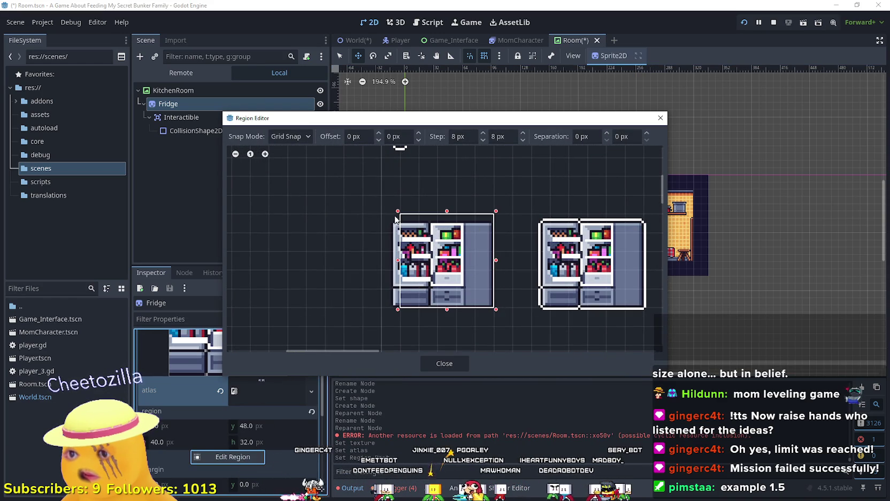
# Step: Fit the region's bottom and right edges to the fridge, giving a 56×48 area
pyautogui.scroll(4, 454, 289)
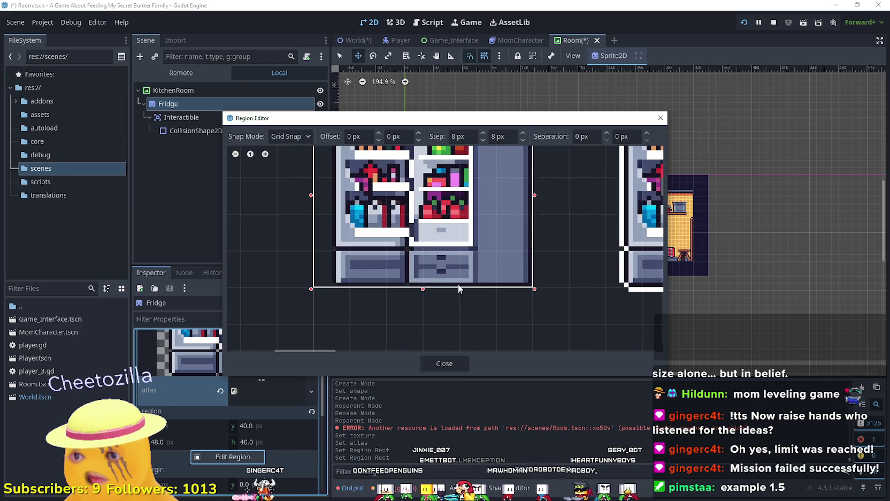
pyautogui.scroll(1, 461, 267)
pyautogui.scroll(-2, 456, 264)
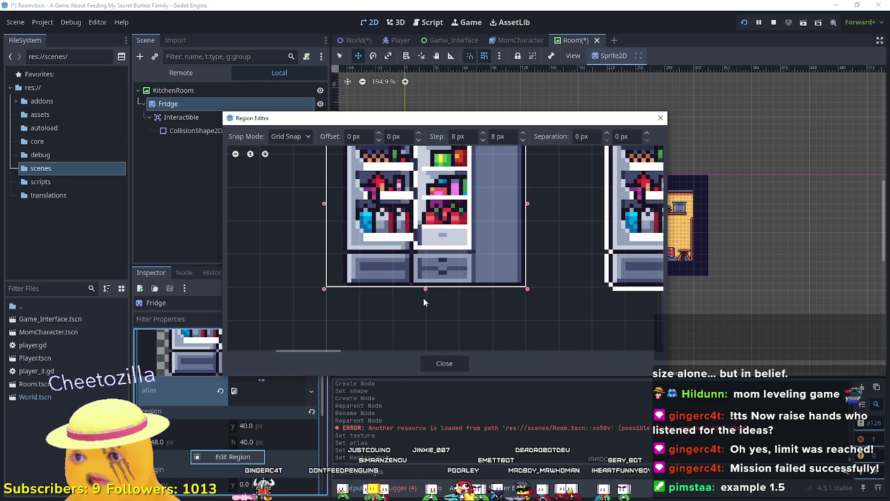
pyautogui.moveTo(425, 301); pyautogui.dragTo(425, 324)
pyautogui.scroll(-2, 417, 302)
pyautogui.scroll(1, 412, 302)
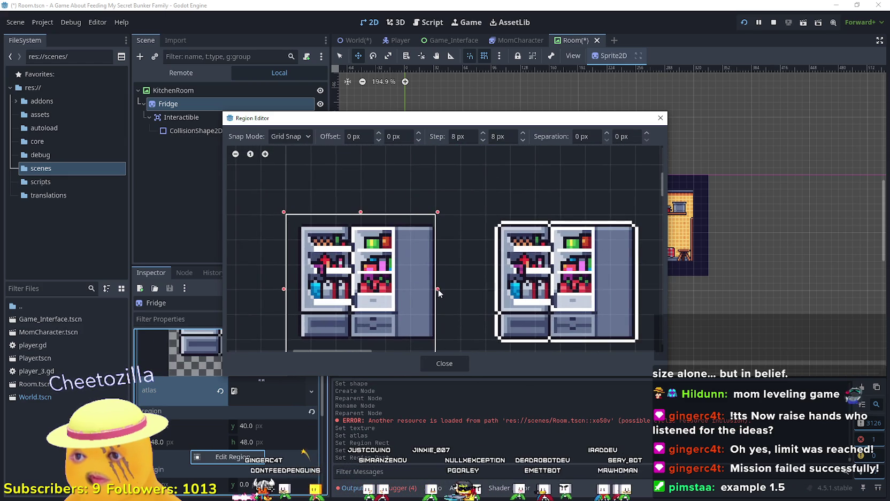
pyautogui.moveTo(438, 292); pyautogui.dragTo(454, 292)
pyautogui.scroll(-1, 462, 294)
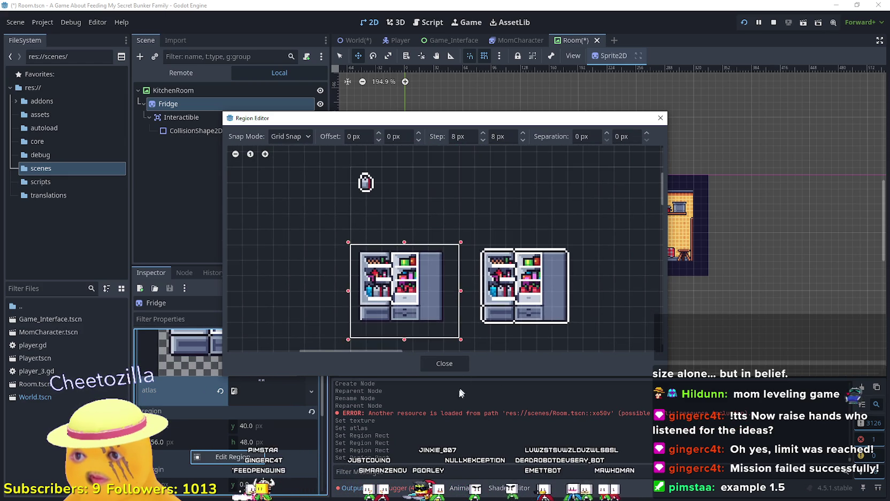
pyautogui.click(452, 364)
pyautogui.scroll(4, 368, 183)
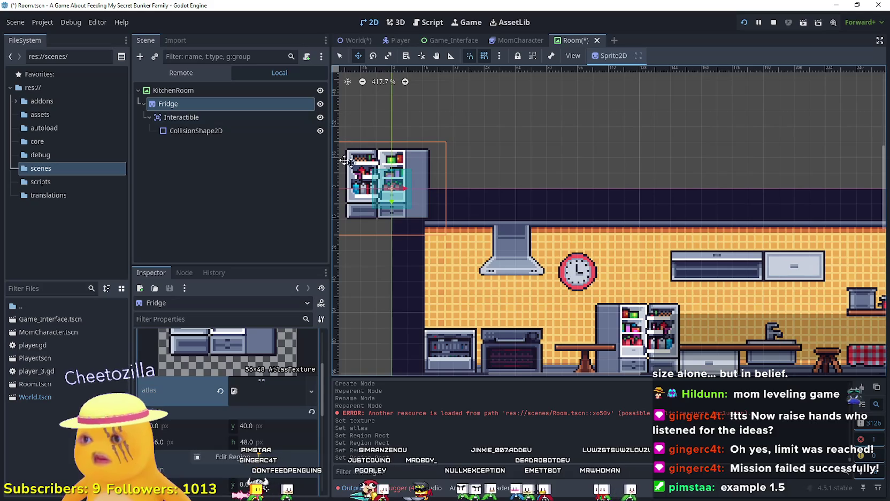
# Step: Enlarge the CollisionShape2D rectangle in Select mode to span the fridge sprite
pyautogui.click(202, 117)
pyautogui.click(214, 130)
pyautogui.scroll(2, 420, 225)
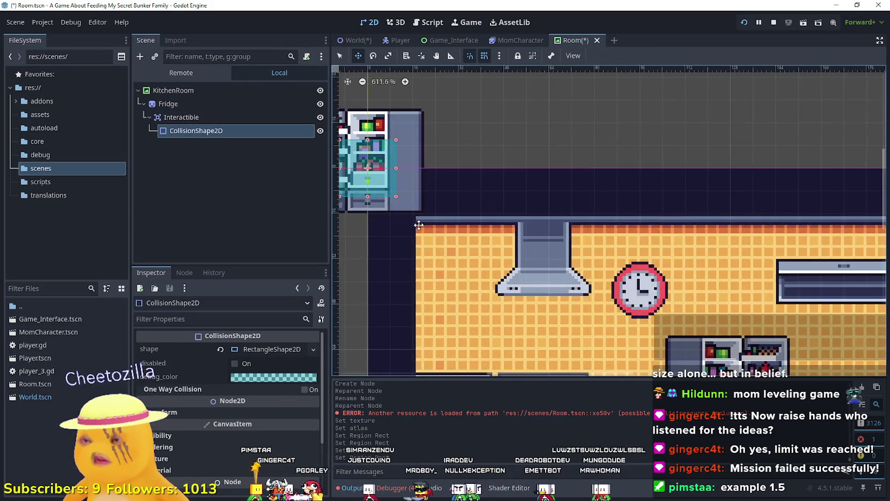
pyautogui.scroll(3, 463, 165)
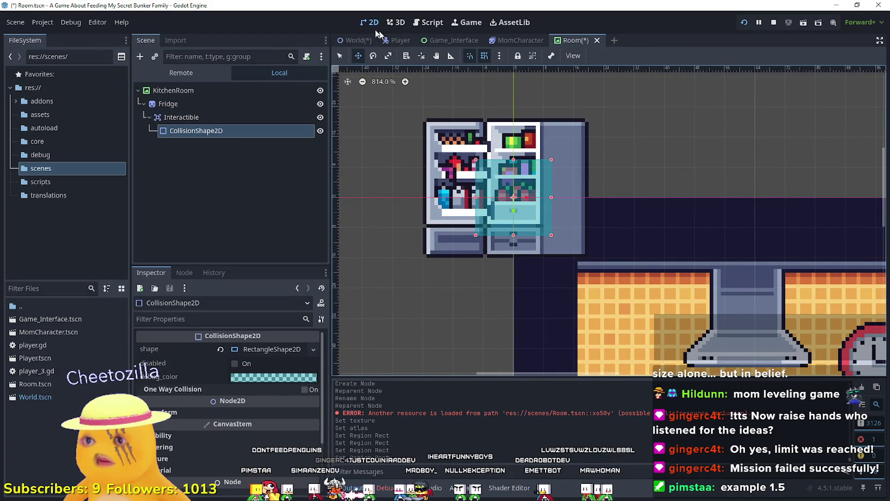
pyautogui.click(339, 56)
pyautogui.moveTo(477, 160); pyautogui.dragTo(423, 116)
pyautogui.moveTo(552, 235); pyautogui.dragTo(593, 260)
pyautogui.scroll(-1, 570, 242)
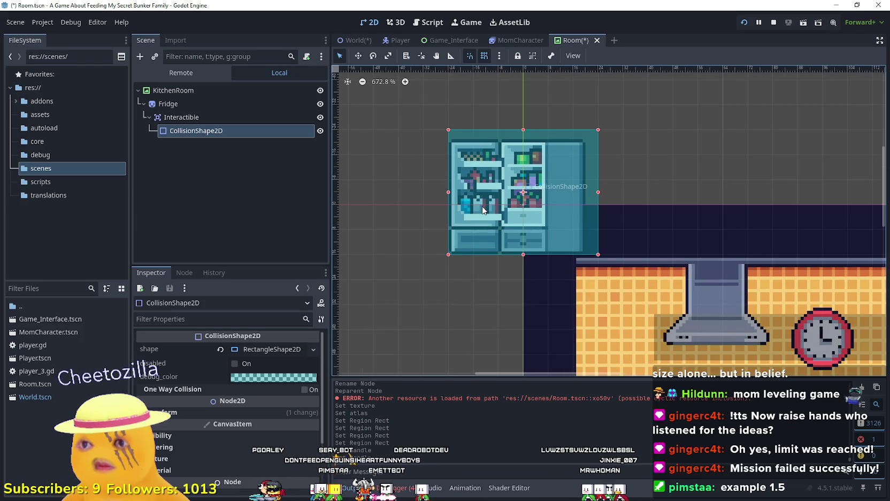
pyautogui.scroll(-2, 483, 206)
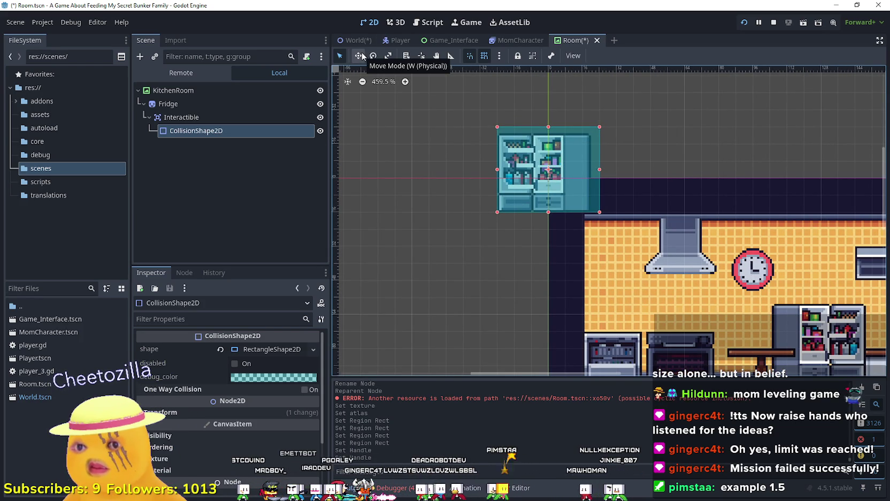
# Step: Shift the collision rectangle up a grid step and extend it to the fridge base
pyautogui.moveTo(490, 147)
pyautogui.mouseDown()
pyautogui.moveTo(507, 173)
pyautogui.moveTo(490, 156)
pyautogui.moveTo(490, 139)
pyautogui.mouseUp()
pyautogui.scroll(5, 542, 176)
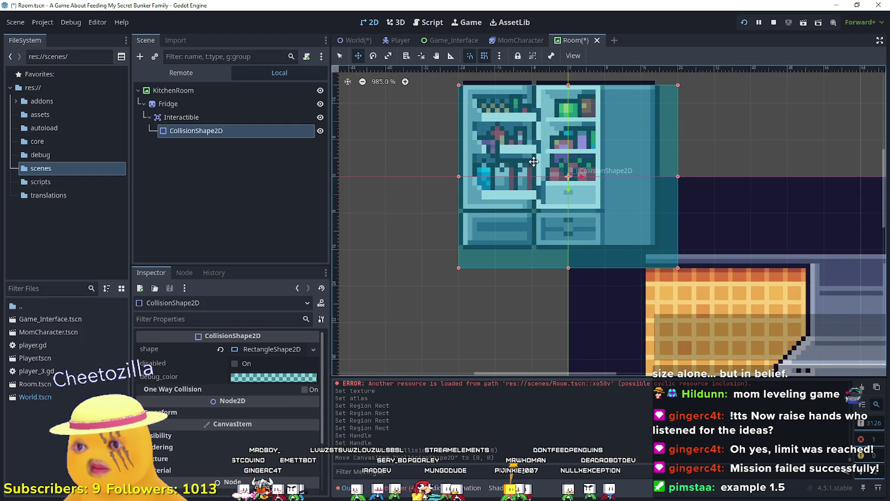
pyautogui.hotkey('shift', 'Up')
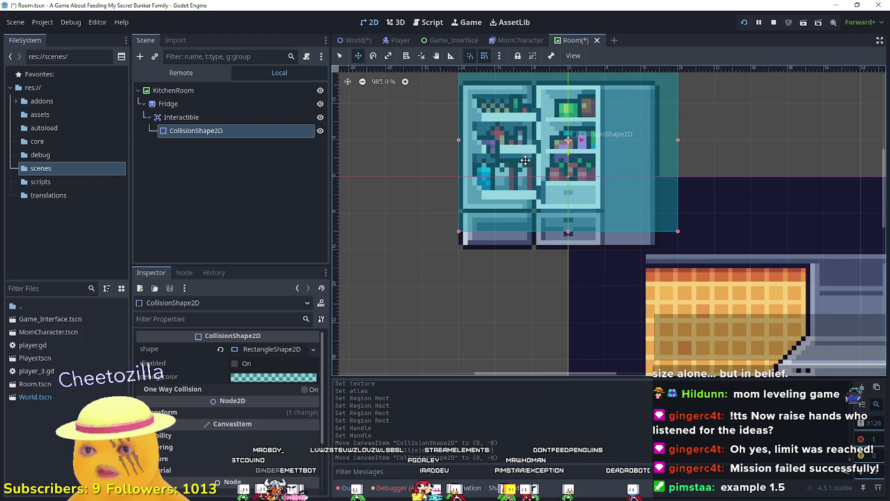
pyautogui.scroll(-2, 529, 259)
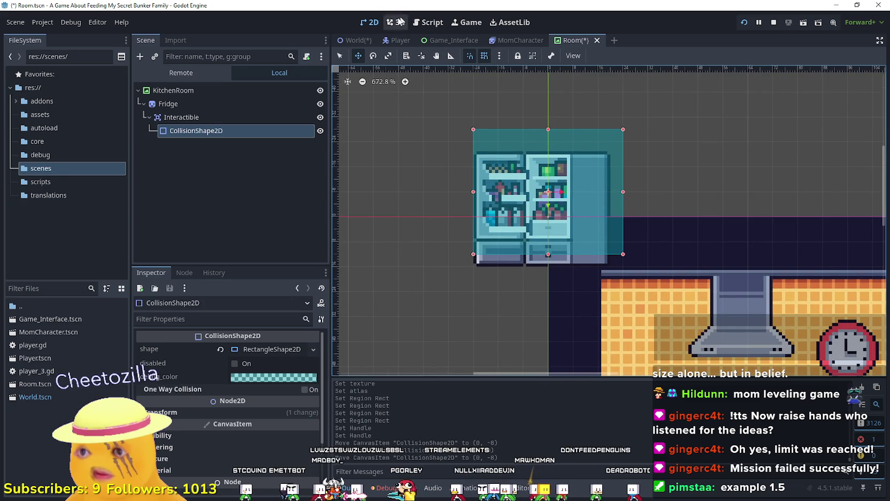
pyautogui.click(340, 56)
pyautogui.moveTo(549, 260); pyautogui.dragTo(548, 272)
pyautogui.scroll(-1, 479, 244)
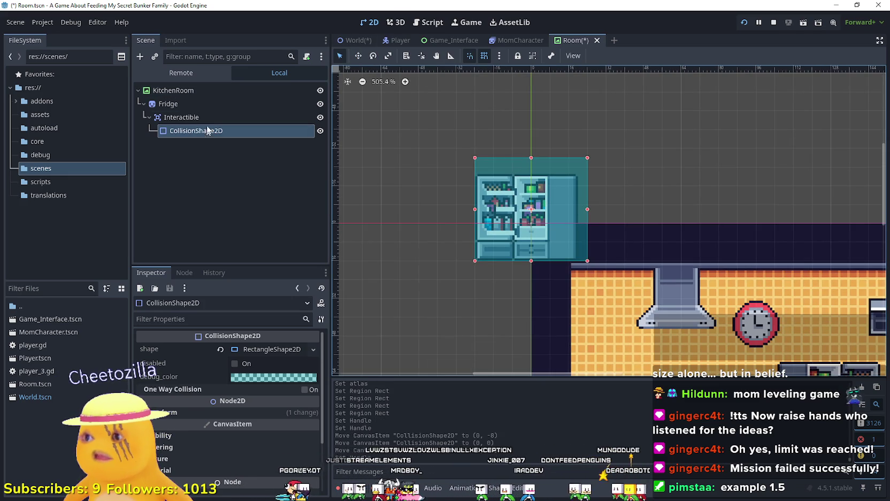
pyautogui.click(206, 117)
pyautogui.click(206, 104)
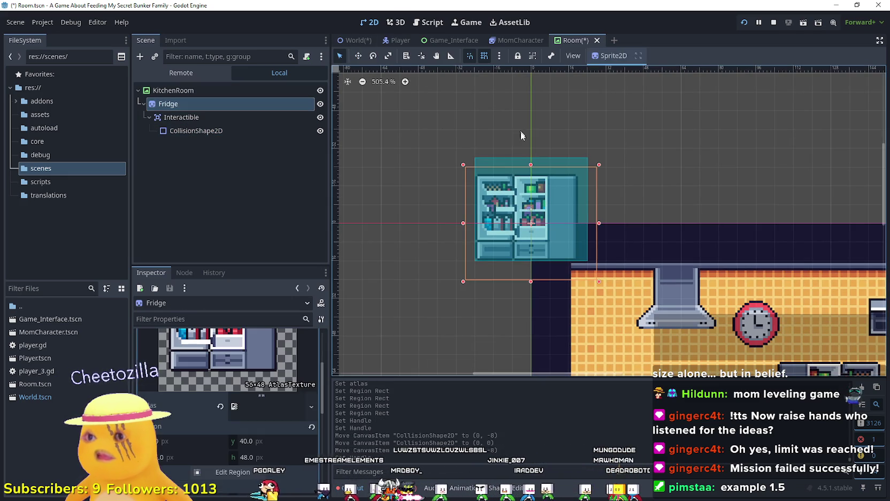
# Step: Drag the Fridge in Move mode to (112, 72) beside the existing counter fridge
pyautogui.click(358, 56)
pyautogui.moveTo(520, 219)
pyautogui.mouseDown()
pyautogui.moveTo(763, 220)
pyautogui.moveTo(708, 219)
pyautogui.moveTo(675, 315)
pyautogui.mouseUp()
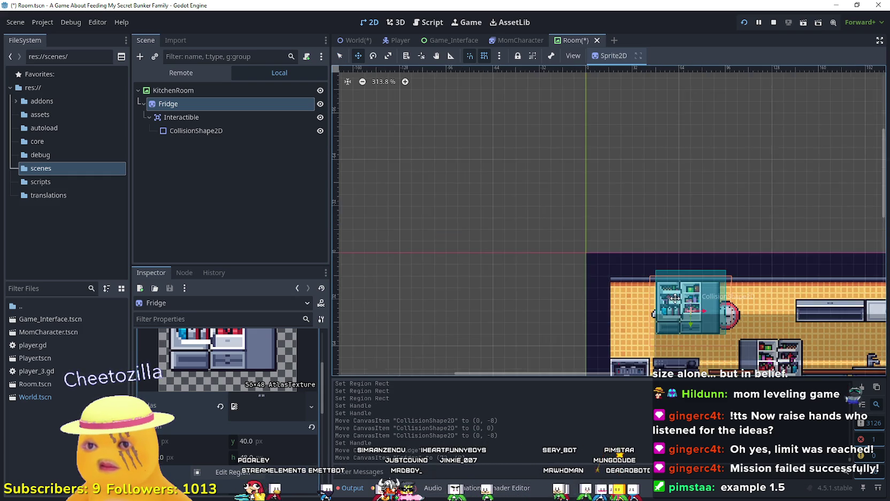
pyautogui.scroll(1, 519, 195)
pyautogui.moveTo(519, 195)
pyautogui.mouseDown()
pyautogui.moveTo(521, 214)
pyautogui.moveTo(638, 282)
pyautogui.moveTo(736, 282)
pyautogui.moveTo(640, 282)
pyautogui.mouseUp()
pyautogui.scroll(-2, 615, 265)
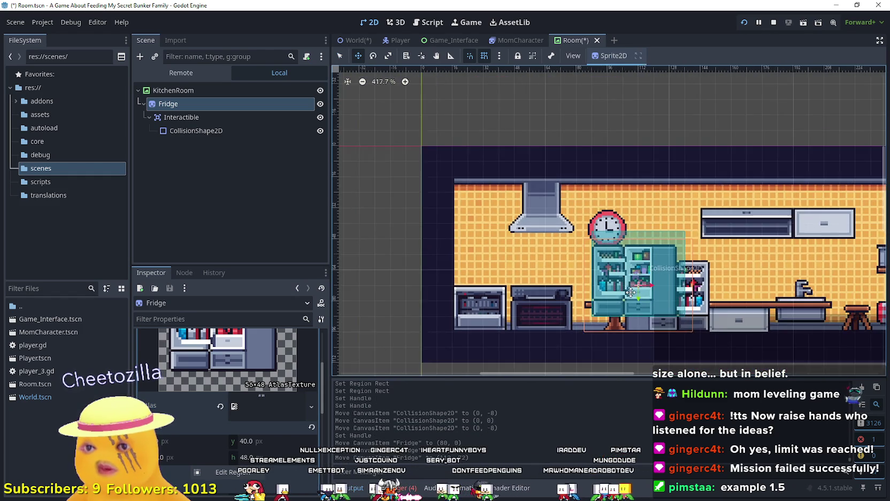
pyautogui.scroll(-5, 613, 262)
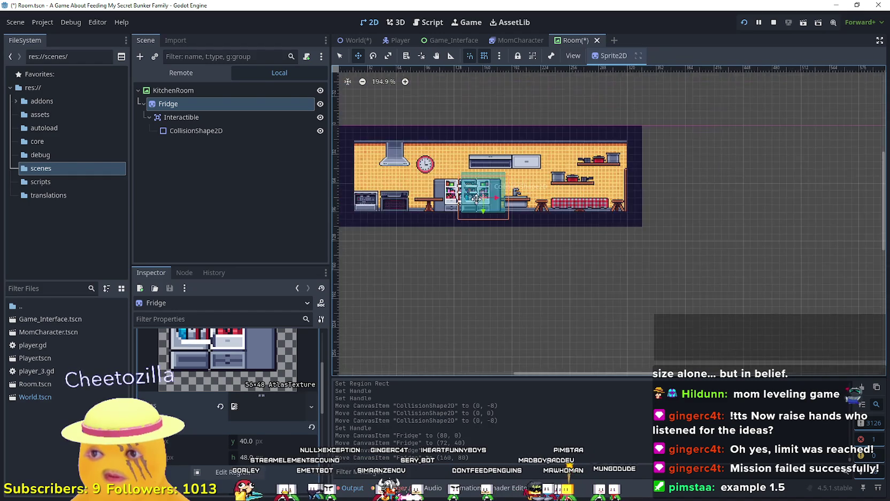
pyautogui.scroll(5, 476, 199)
pyautogui.moveTo(472, 195); pyautogui.dragTo(445, 180)
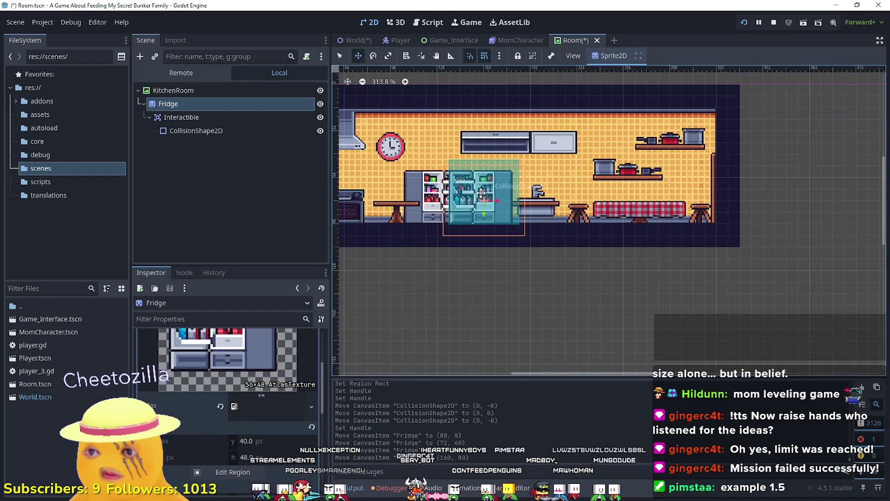
pyautogui.click(176, 90)
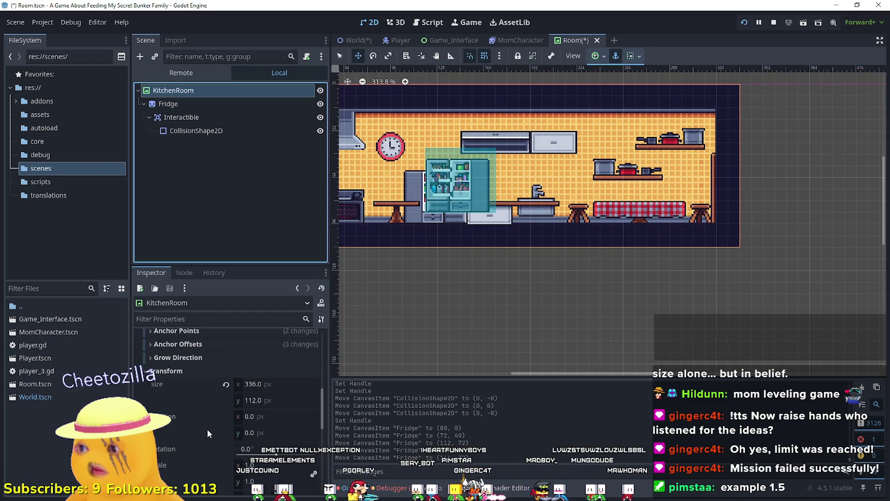
# Step: Turn on flip_h for KitchenRoom and undo the accidental background move
pyautogui.scroll(-5, 213, 434)
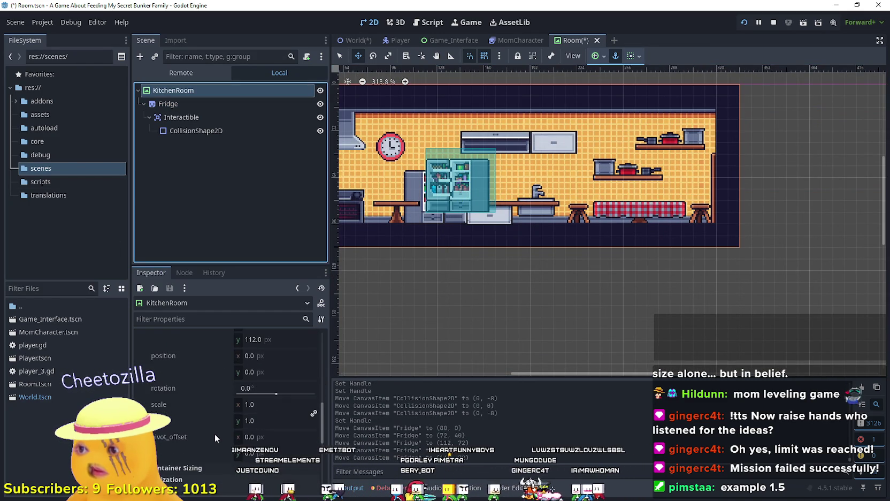
pyautogui.scroll(5, 213, 434)
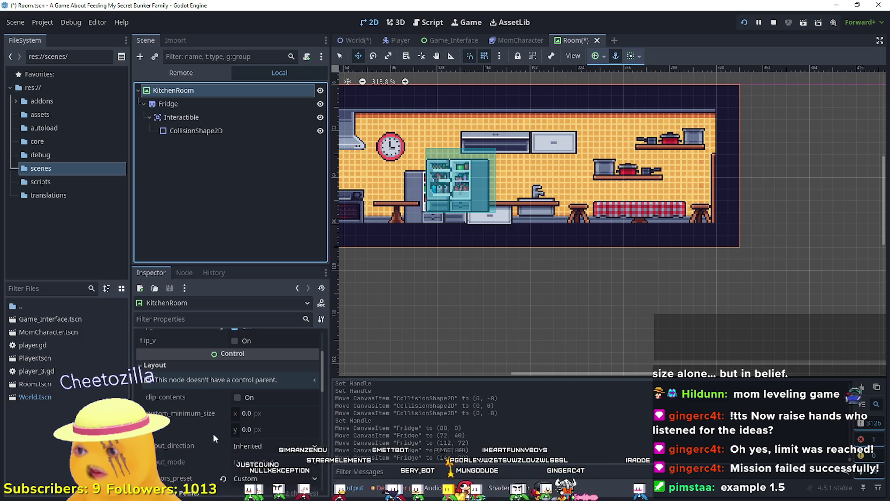
pyautogui.click(235, 387)
pyautogui.scroll(4, 526, 206)
pyautogui.moveTo(427, 181)
pyautogui.mouseDown()
pyautogui.moveTo(544, 239)
pyautogui.moveTo(556, 237)
pyautogui.moveTo(442, 188)
pyautogui.mouseUp()
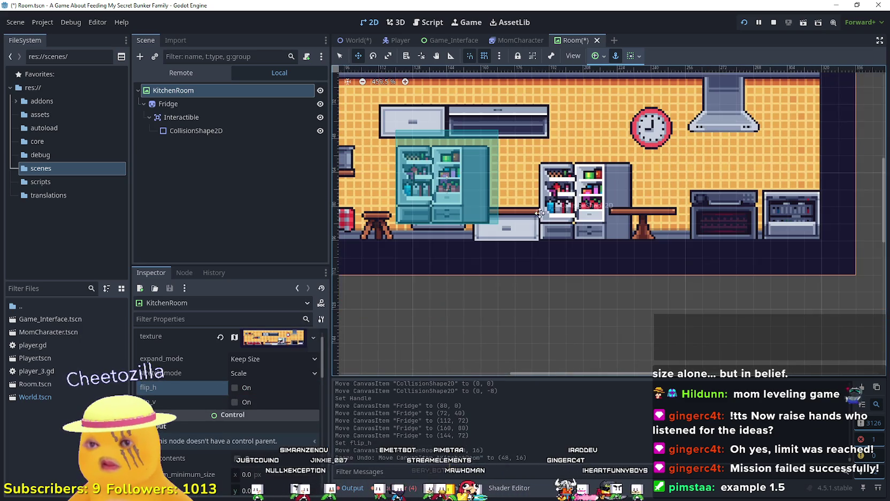
pyautogui.click(224, 108)
pyautogui.hotkey('ctrl', 'z')
pyautogui.scroll(-9, 443, 191)
pyautogui.click(230, 90)
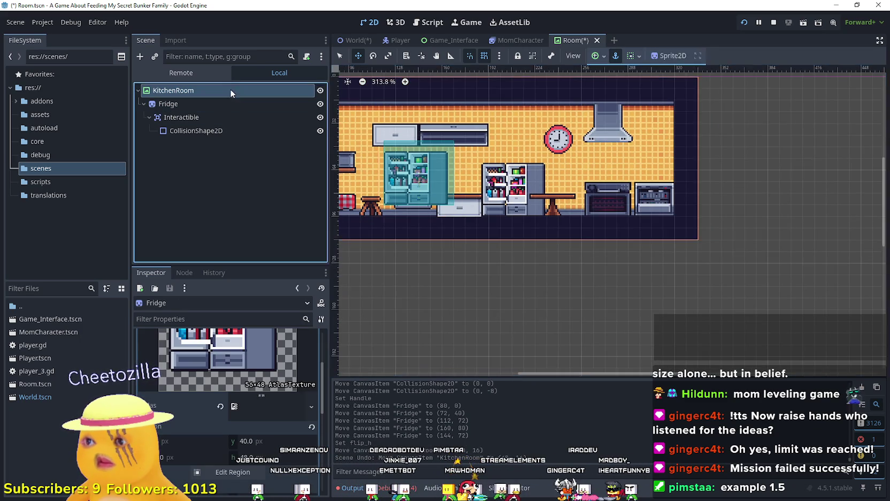
# Step: Lock and then unlock KitchenRoom with the Lock Selected toolbar button
pyautogui.scroll(-3, 443, 191)
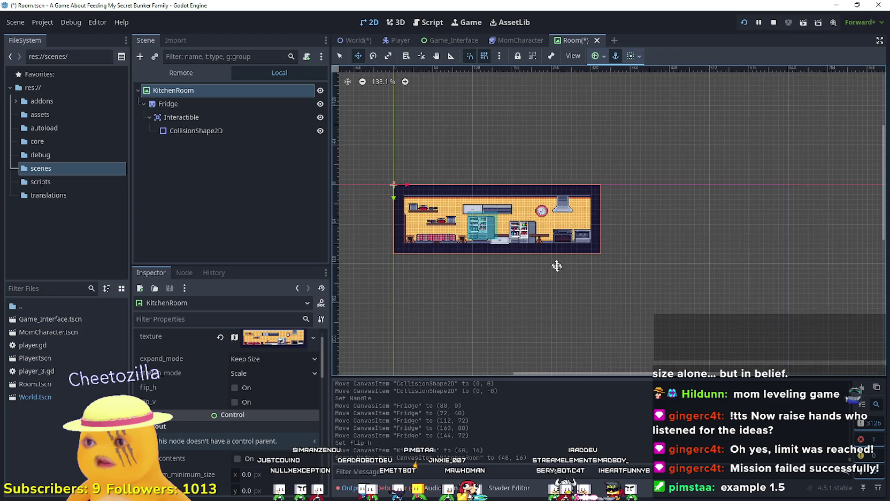
pyautogui.scroll(3, 504, 224)
pyautogui.click(518, 56)
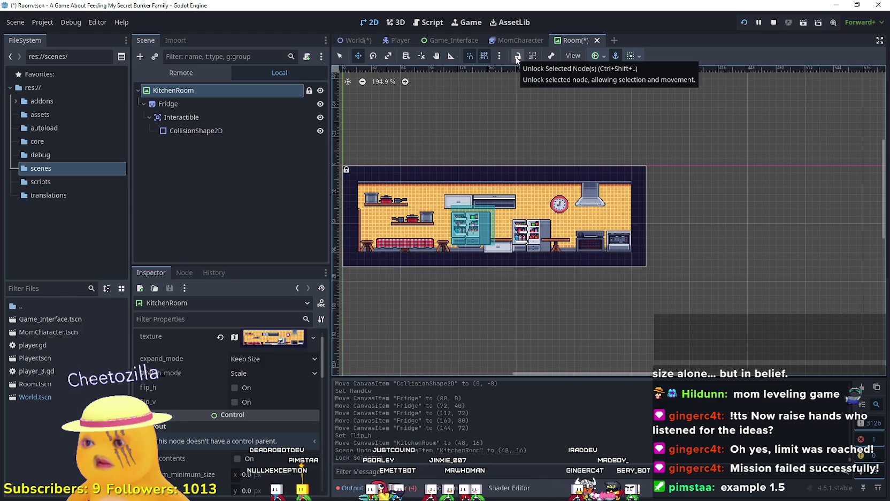
pyautogui.click(518, 56)
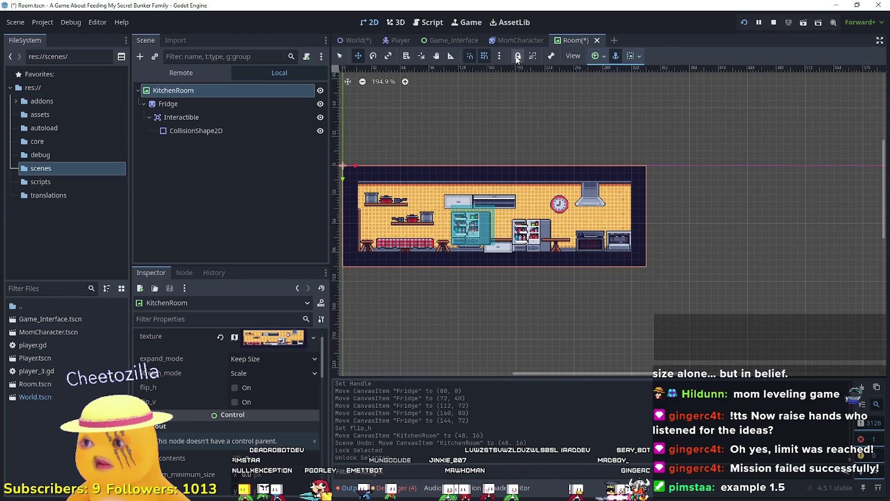
# Step: Lock KitchenRoom, move the Fridge to about (211, 80) on the counter, and save Room.tscn
pyautogui.click(518, 56)
pyautogui.scroll(-2, 373, 168)
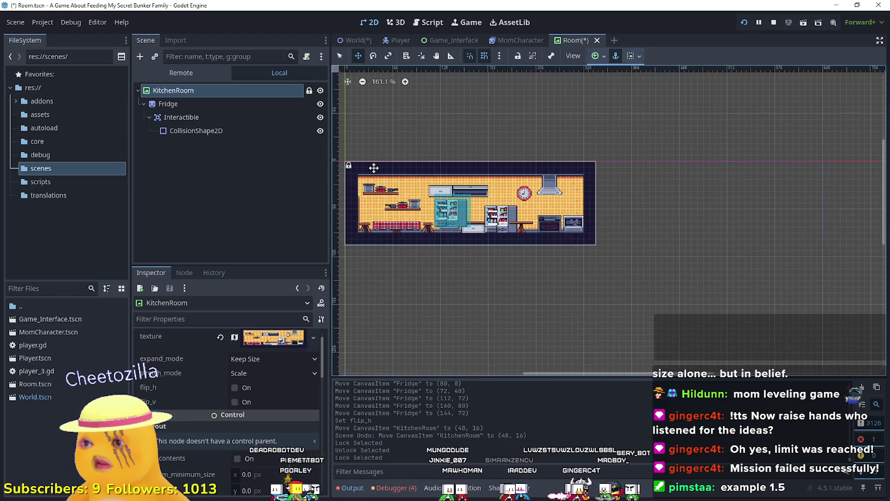
pyautogui.click(213, 105)
pyautogui.scroll(3, 380, 198)
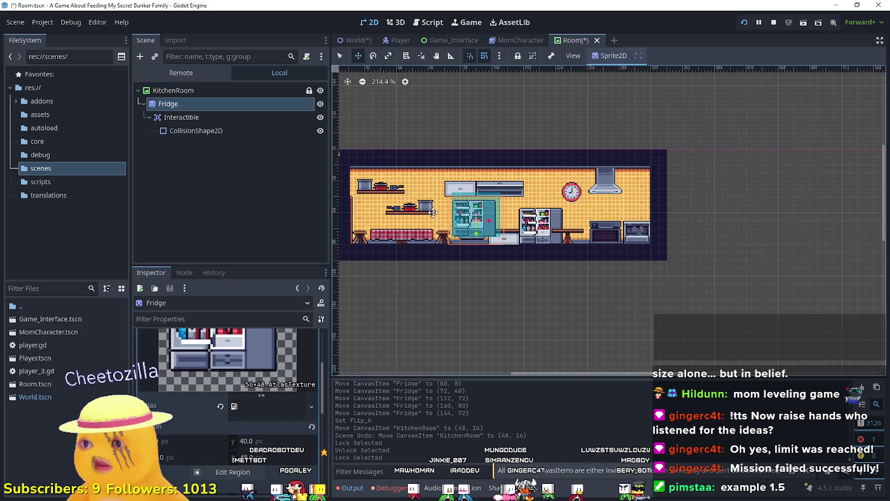
pyautogui.moveTo(463, 214)
pyautogui.mouseDown()
pyautogui.moveTo(527, 223)
pyautogui.moveTo(484, 234)
pyautogui.moveTo(564, 228)
pyautogui.mouseUp()
pyautogui.scroll(11, 527, 225)
pyautogui.hscroll(-2, 610, 197)
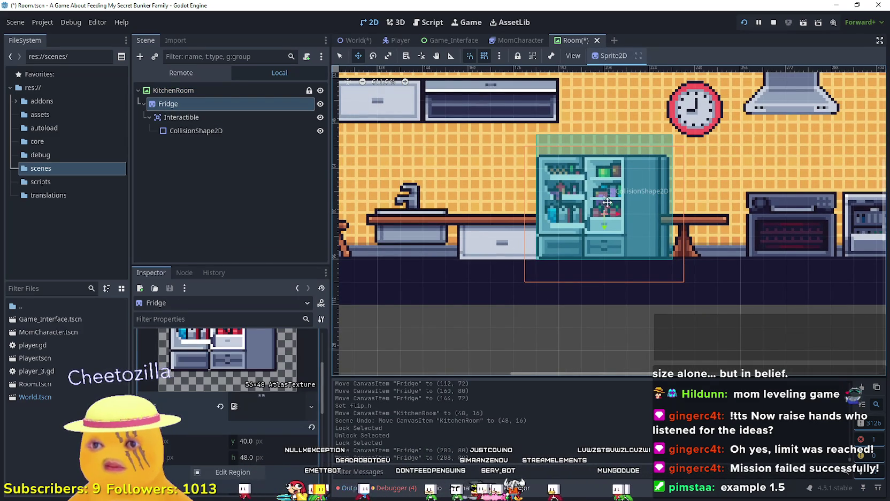
pyautogui.scroll(-2, 608, 203)
pyautogui.hscroll(-2, 669, 200)
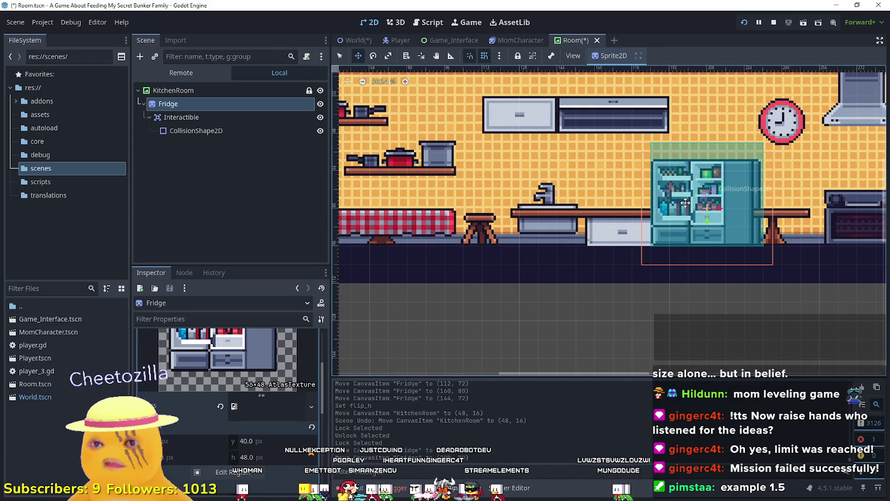
pyautogui.scroll(2, 631, 202)
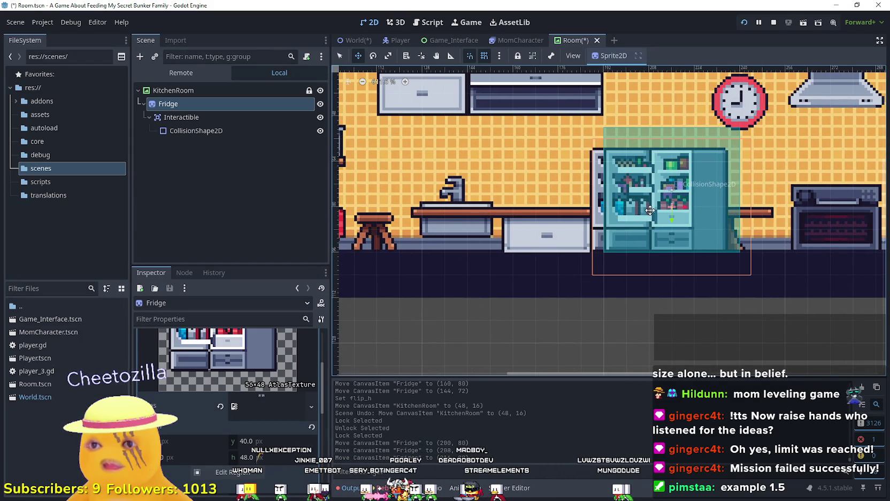
pyautogui.scroll(2, 645, 208)
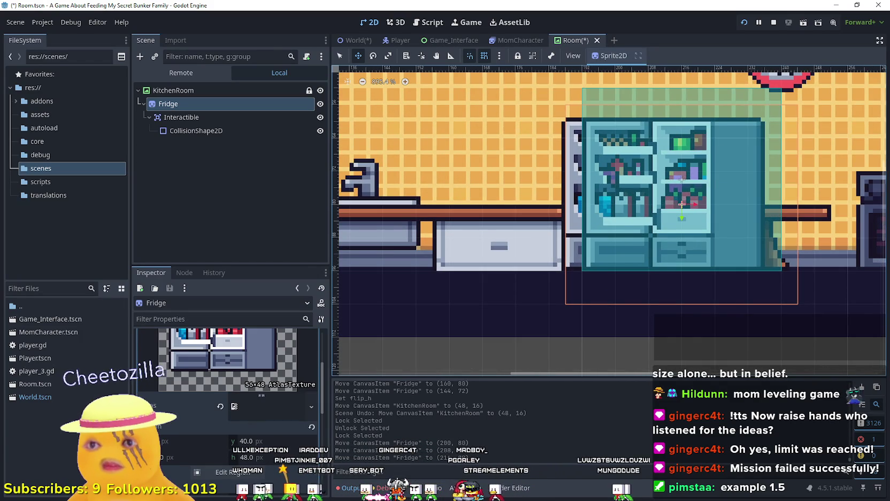
pyautogui.press('Left')
pyautogui.press('Left')
pyautogui.press('Left')
pyautogui.hotkey('ctrl', 's')
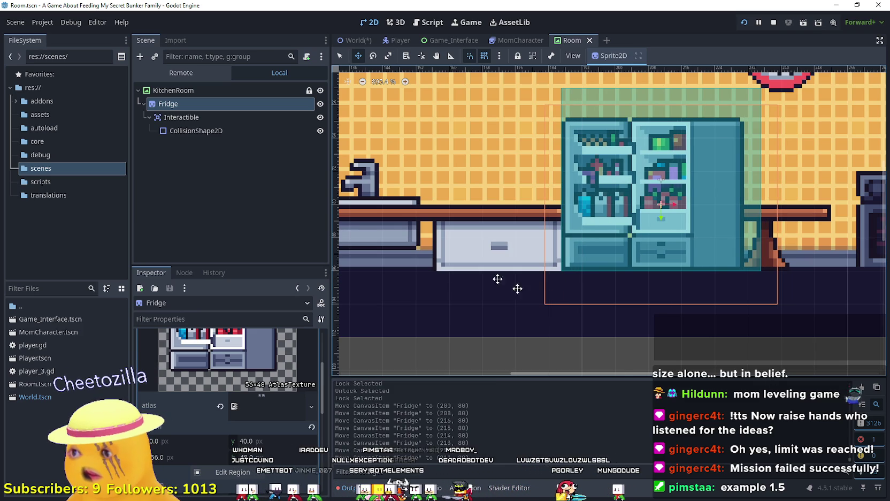
# Step: Check the Fridge's CollisionShape2D and Interactible area nodes against the sprite
pyautogui.click(202, 131)
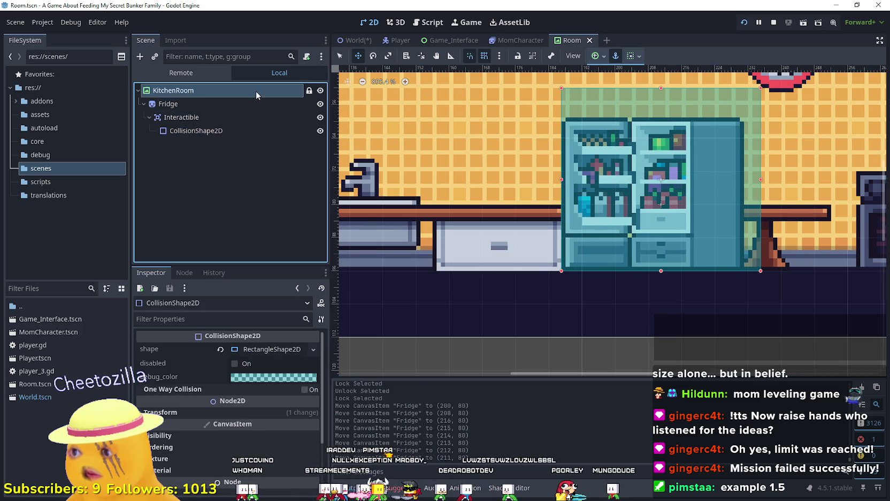
pyautogui.click(197, 113)
pyautogui.click(193, 106)
pyautogui.click(191, 116)
pyautogui.scroll(-4, 564, 231)
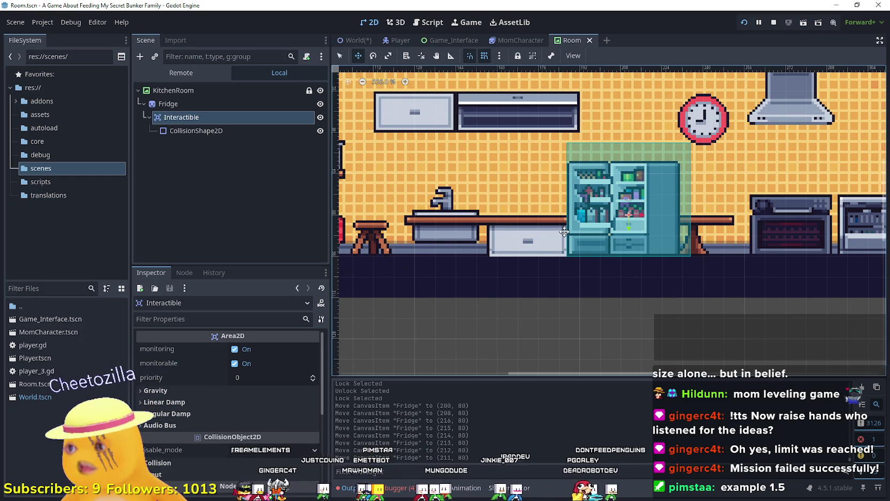
pyautogui.scroll(-3, 564, 231)
pyautogui.scroll(2, 564, 231)
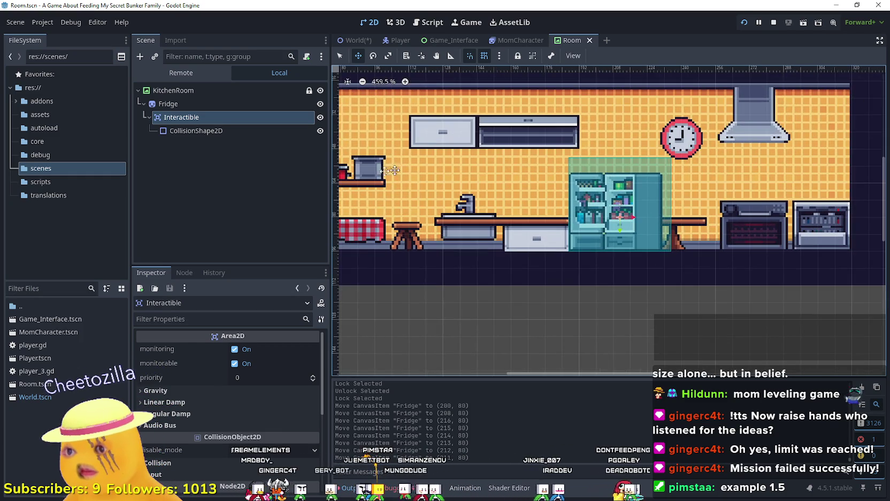
# Step: Attach a new GDScript to KitchenRoom, saved as res://scripts/kitchen_room.gd
pyautogui.rightClick(204, 92)
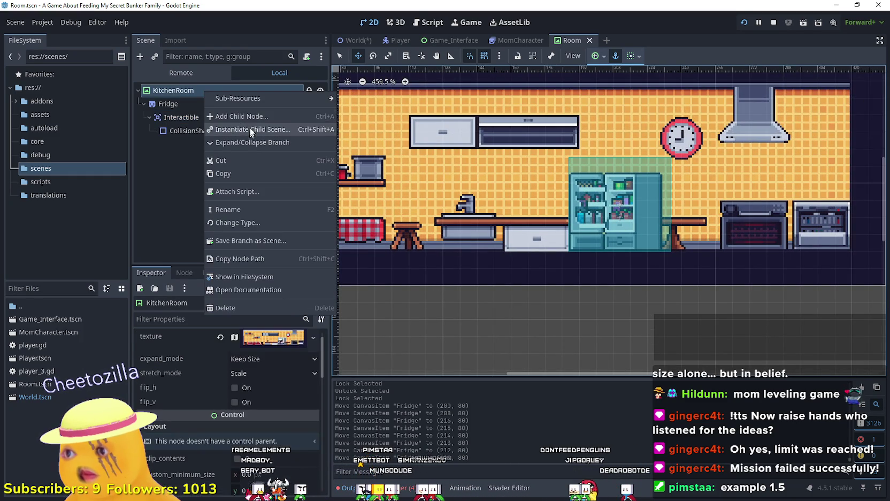
pyautogui.click(261, 192)
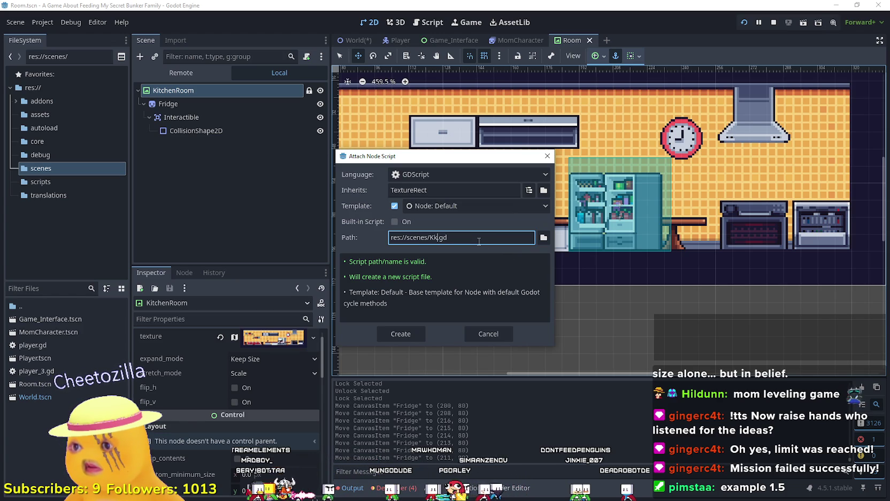
pyautogui.write('n_')
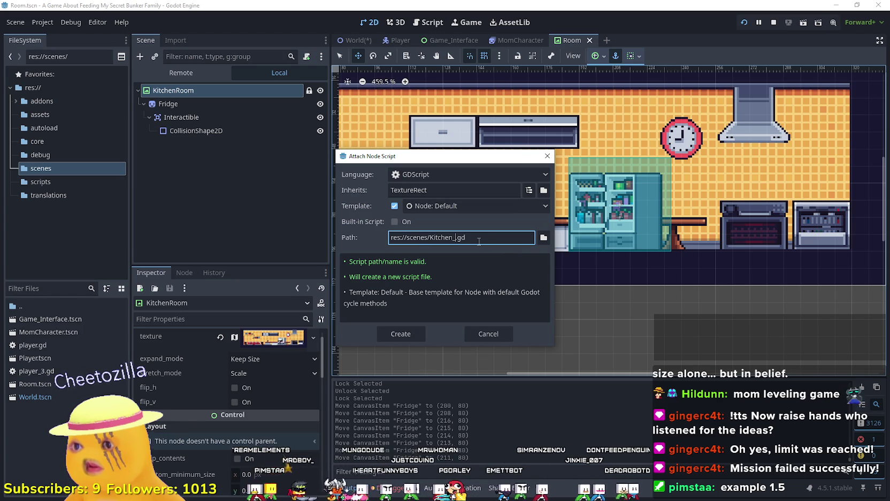
pyautogui.write('room')
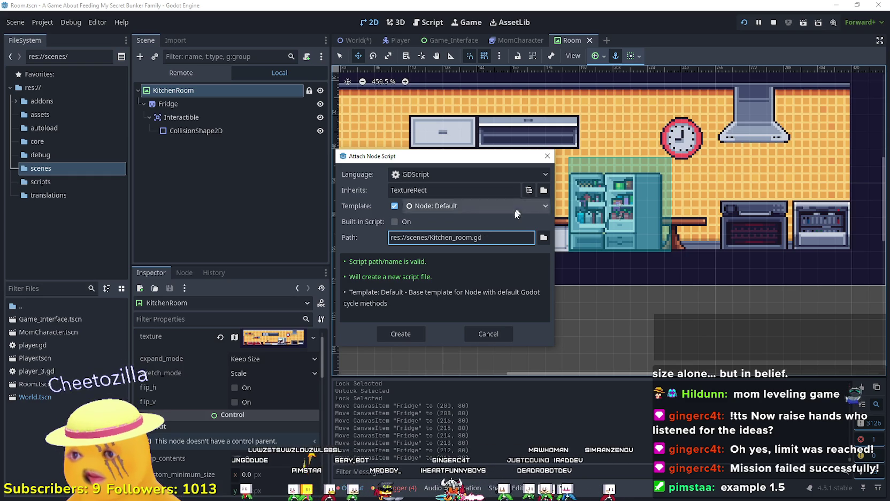
pyautogui.click(543, 237)
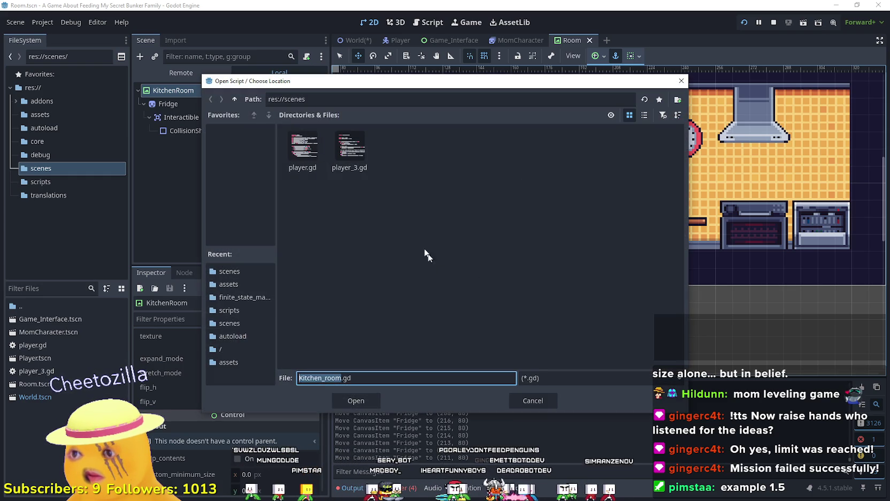
pyautogui.click(234, 99)
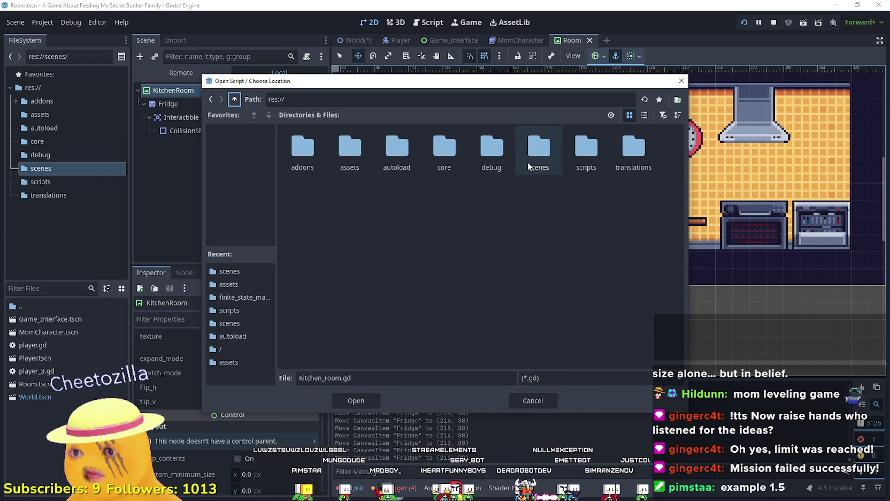
pyautogui.doubleClick(572, 153)
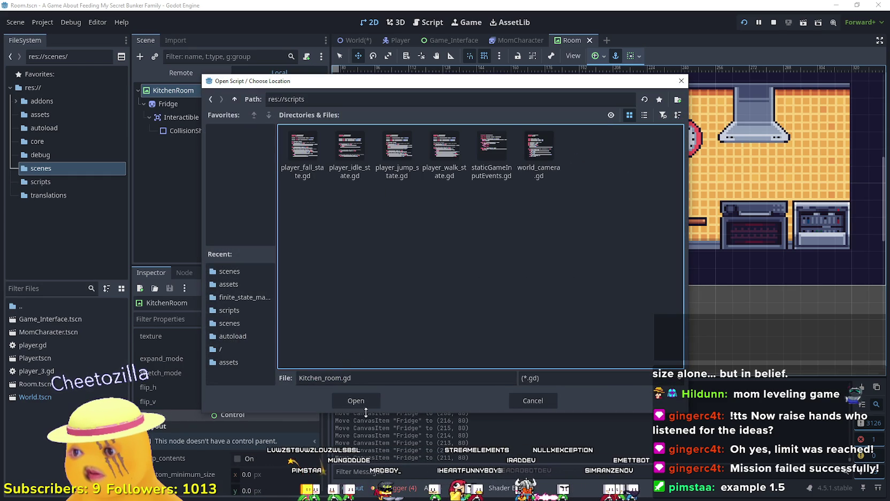
pyautogui.click(300, 378)
pyautogui.write('k')
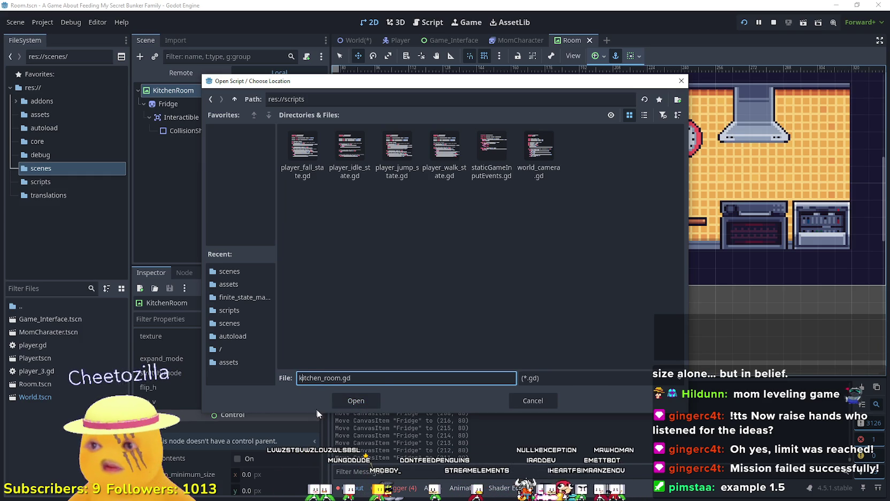
pyautogui.click(366, 401)
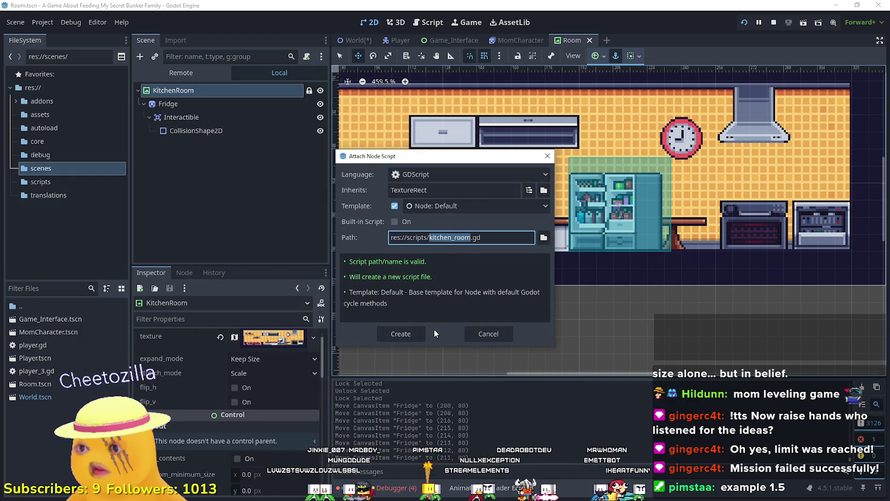
pyautogui.click(388, 334)
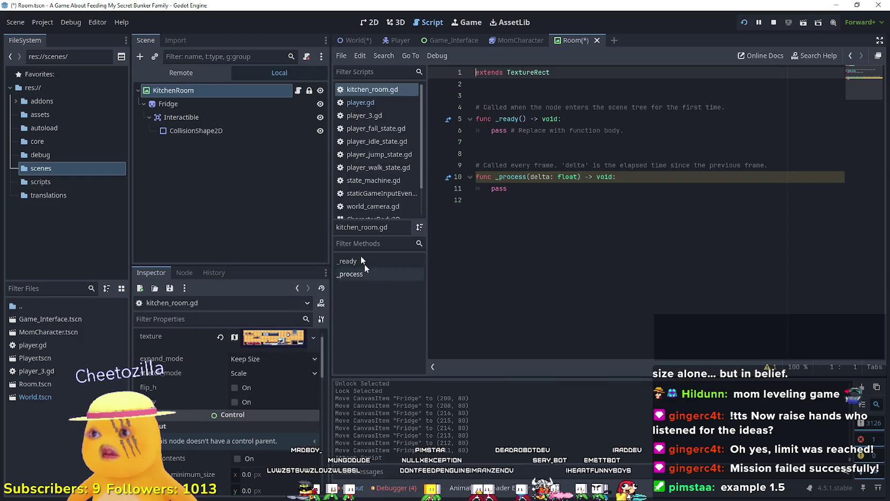
# Step: Add 'class_name kitchen_room' above the extends line and save
pyautogui.moveTo(511, 188); pyautogui.dragTo(476, 161)
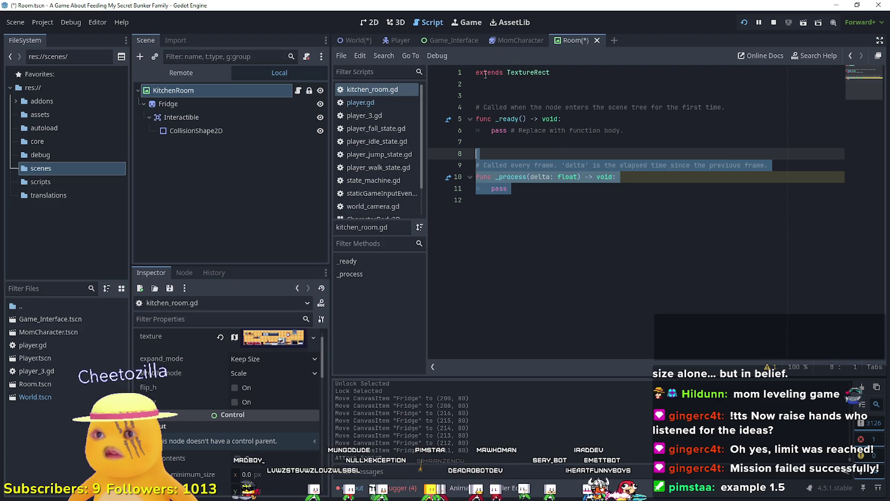
pyautogui.click(480, 72)
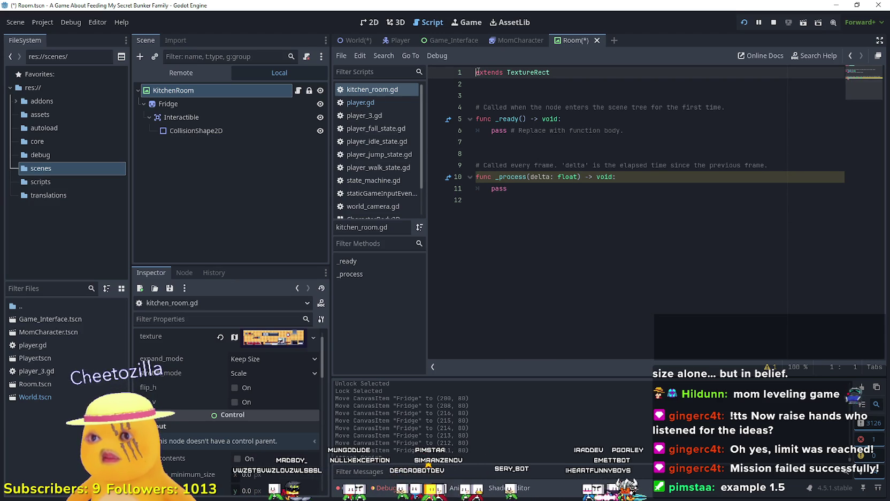
pyautogui.press('Return')
pyautogui.press('Up')
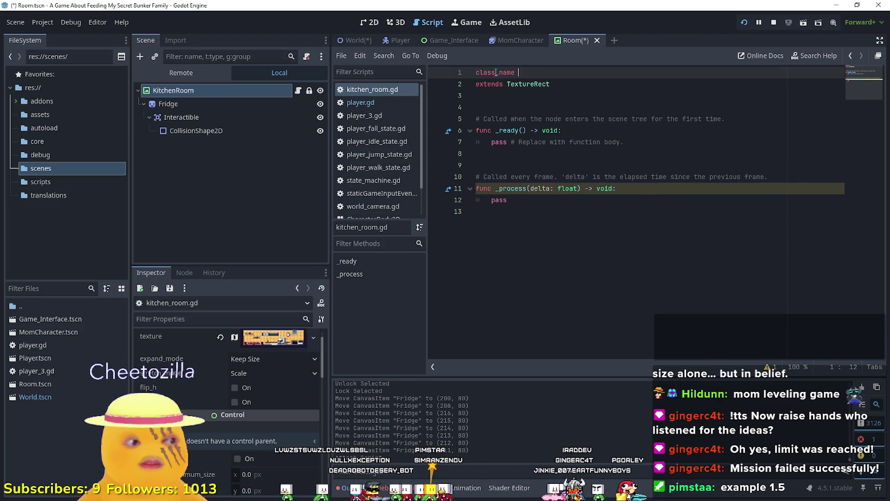
pyautogui.write('hen')
pyautogui.hotkey('ctrl', 's')
# Step: Delete the unused _process function and save kitchen_room.gd
pyautogui.click(616, 282)
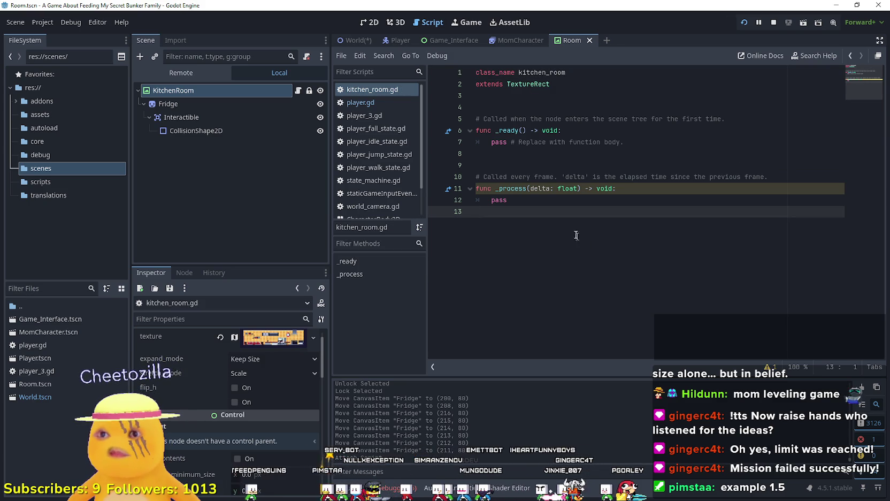
pyautogui.hotkey('shift', 'Up')
pyautogui.hotkey('shift', 'Up')
pyautogui.hotkey('shift', 'Up')
pyautogui.press('BackSpace')
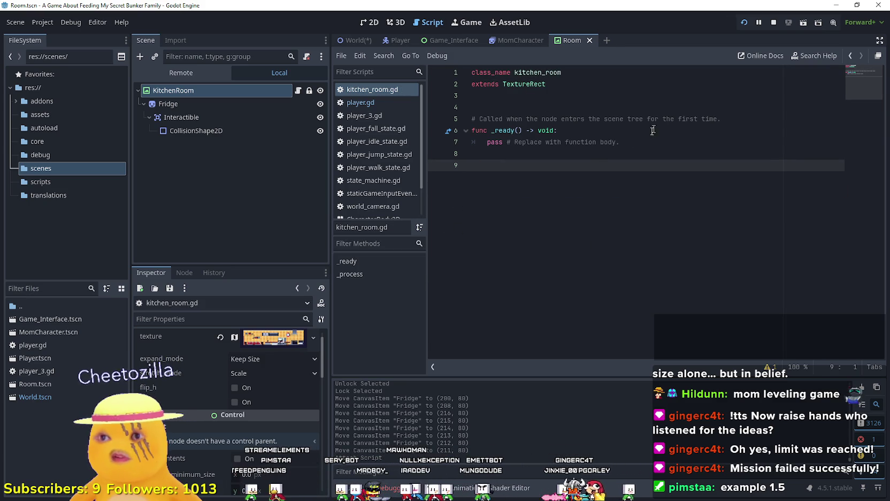
pyautogui.moveTo(766, 119); pyautogui.dragTo(498, 84)
pyautogui.click(557, 175)
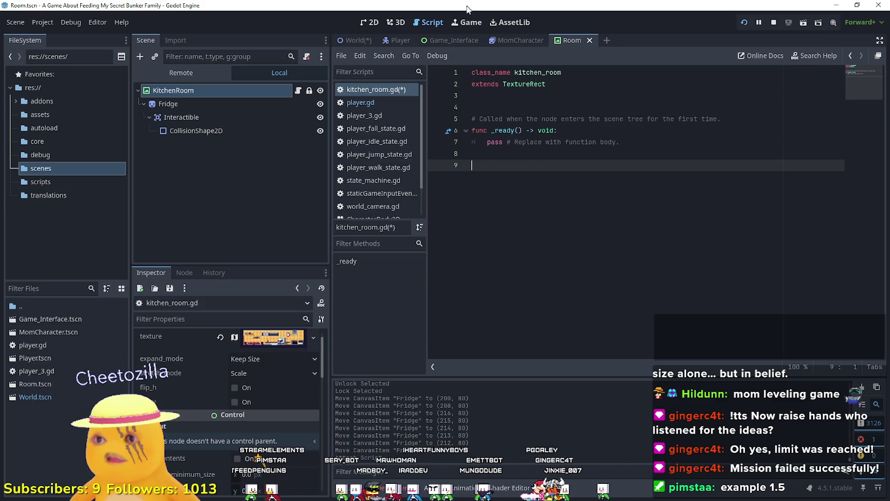
pyautogui.hotkey('ctrl', 's')
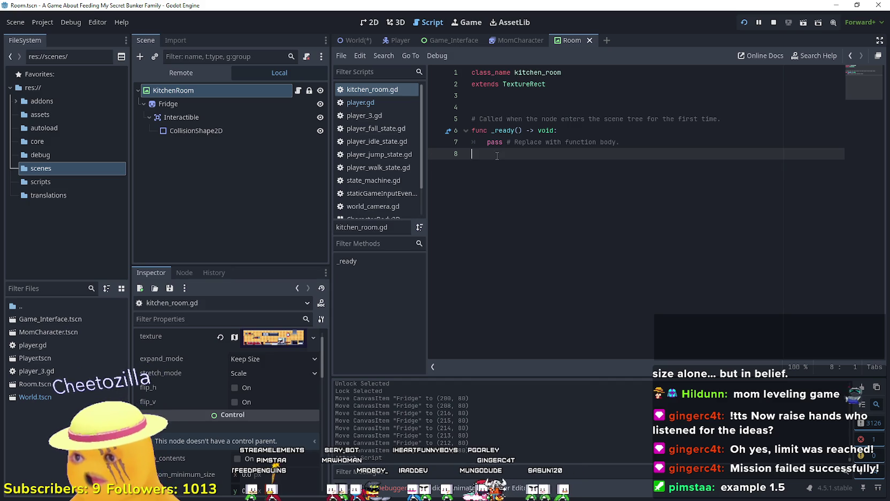
pyautogui.press('Return')
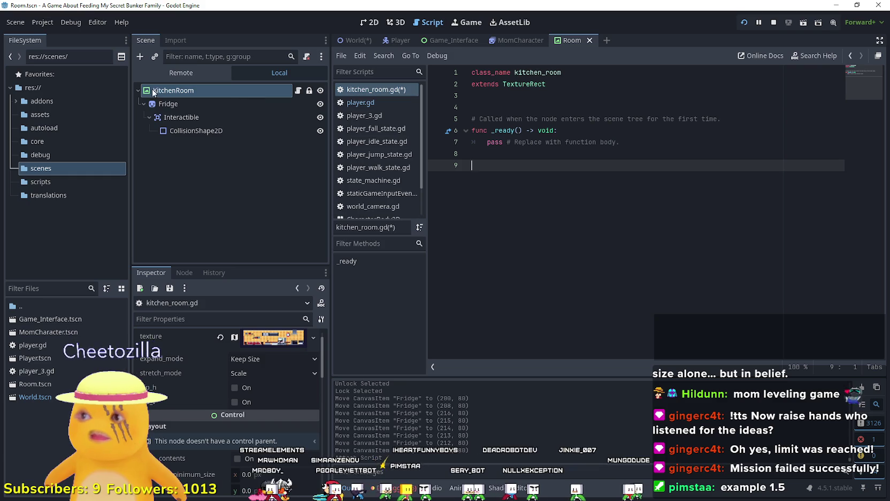
pyautogui.moveTo(173, 106); pyautogui.dragTo(533, 109)
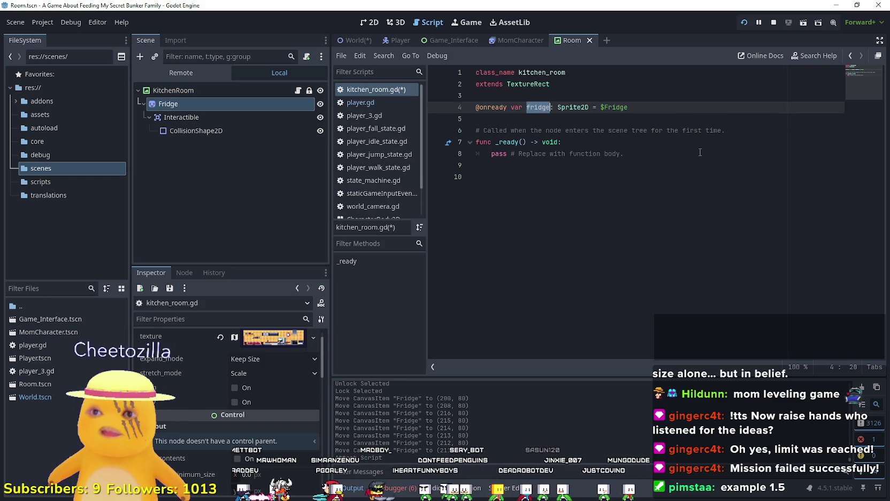
pyautogui.click(624, 153)
pyautogui.press('Return')
pyautogui.press('Return')
pyautogui.press('Return')
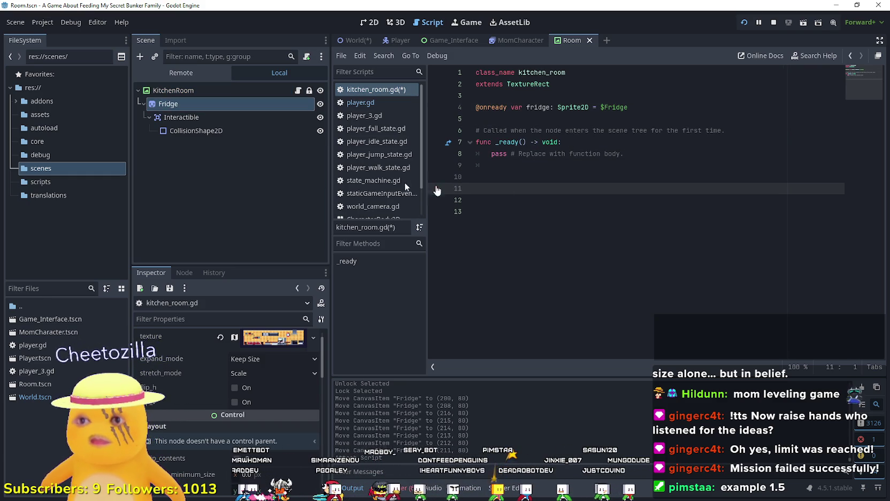
pyautogui.click(186, 117)
pyautogui.click(193, 130)
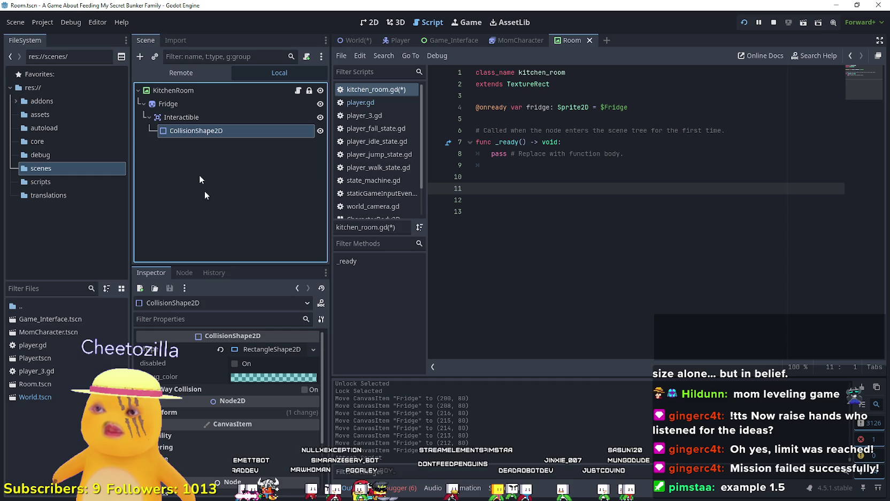
pyautogui.click(188, 118)
# Step: Begin connecting the Interactible node's body_entered signal, then cancel the connection
pyautogui.click(184, 272)
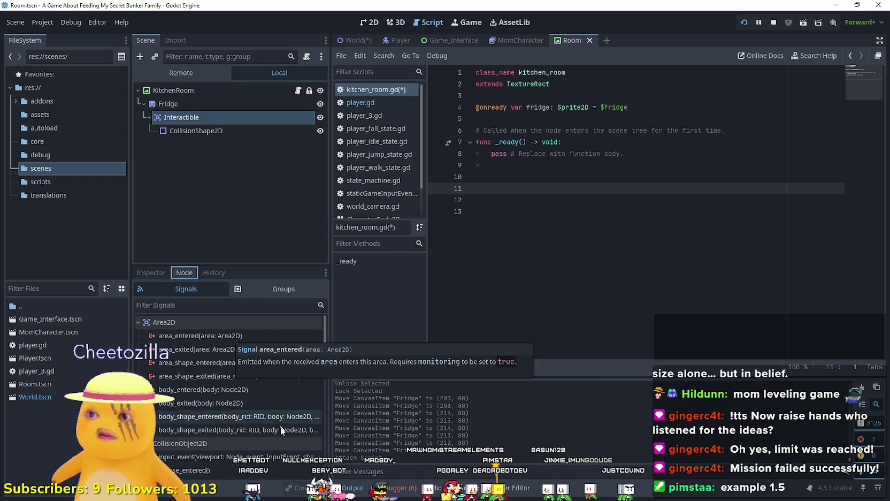
pyautogui.doubleClick(232, 387)
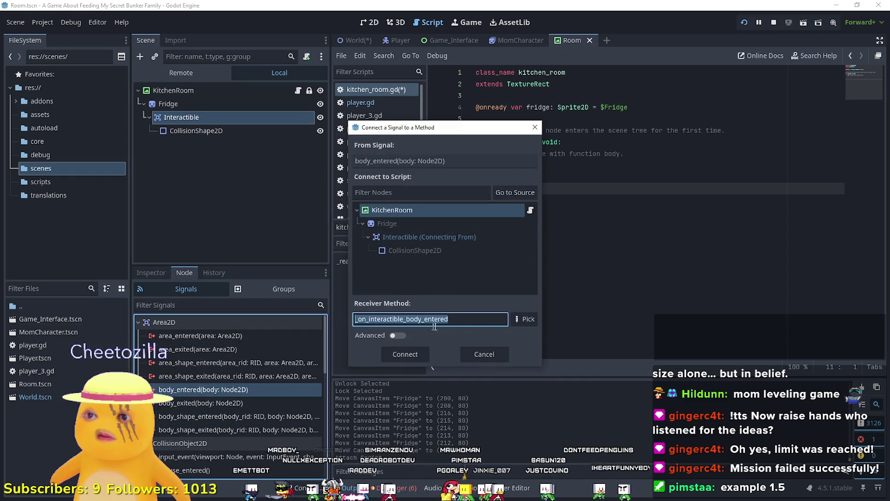
pyautogui.click(465, 323)
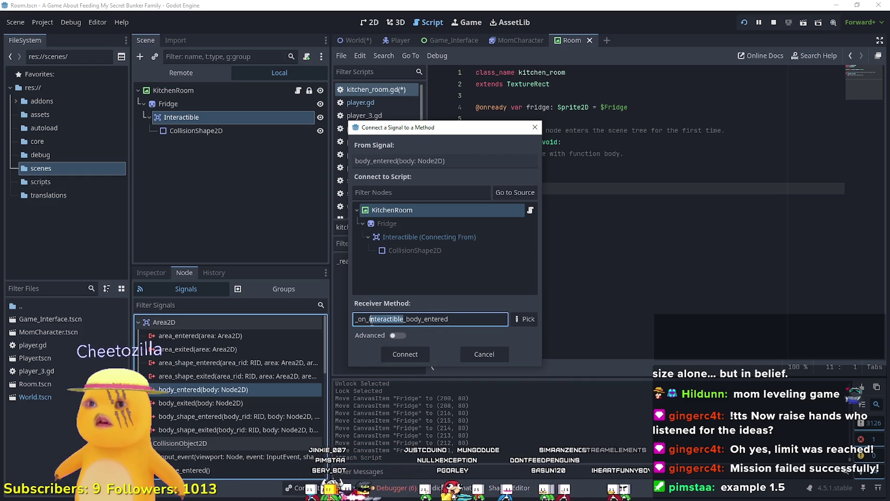
pyautogui.moveTo(405, 132); pyautogui.dragTo(544, 187)
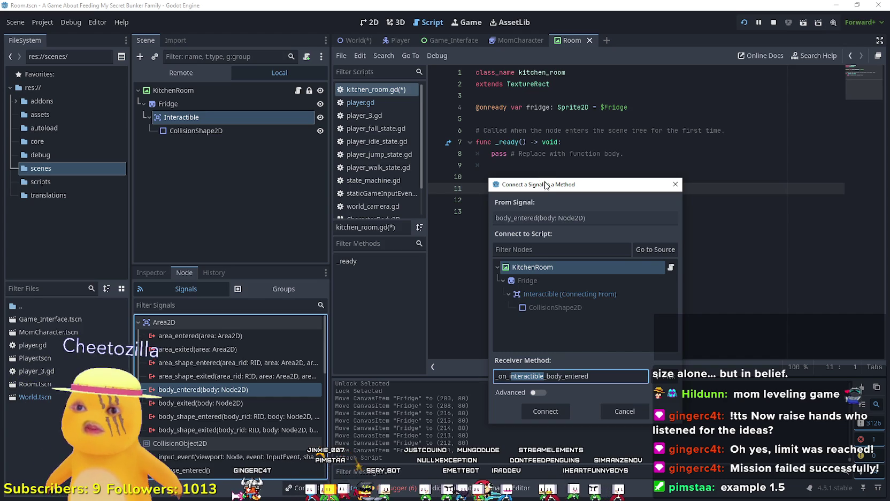
pyautogui.click(625, 411)
# Step: Rename the Interactible area node to 'fridge'
pyautogui.click(217, 117)
pyautogui.click(217, 116)
pyautogui.write('fridge')
pyautogui.press('Return')
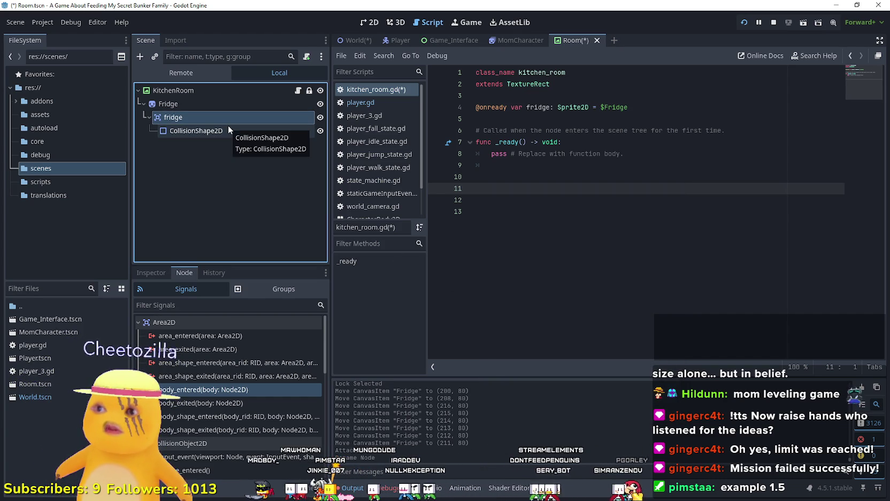
# Step: Connect body_entered to a new _on_fridge_body_entered handler and tidy its blank lines
pyautogui.click(238, 391)
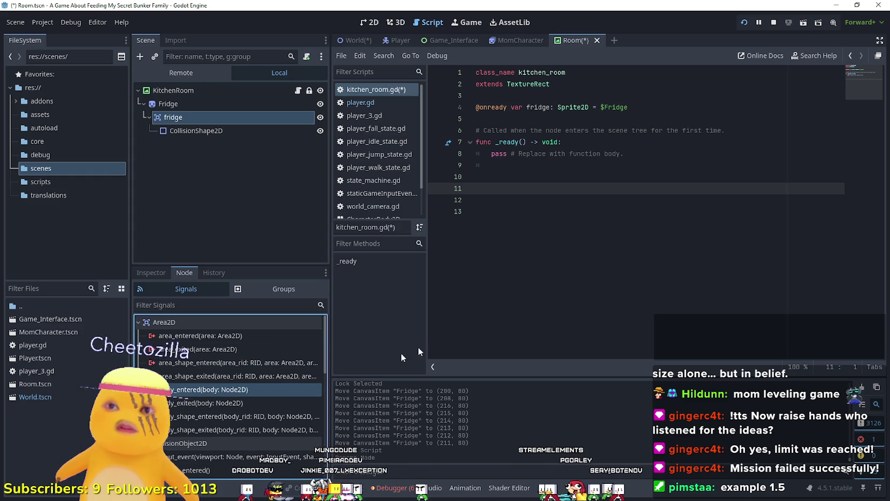
pyautogui.doubleClick(239, 391)
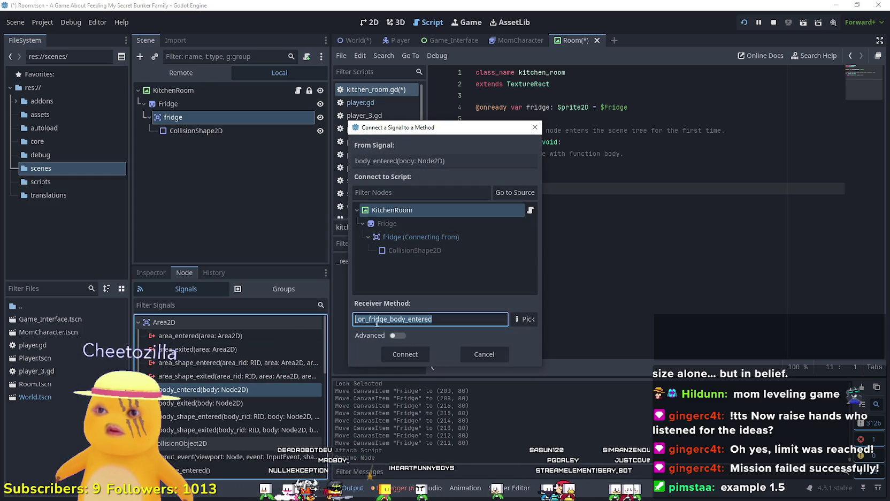
pyautogui.click(402, 355)
pyautogui.press('BackSpace')
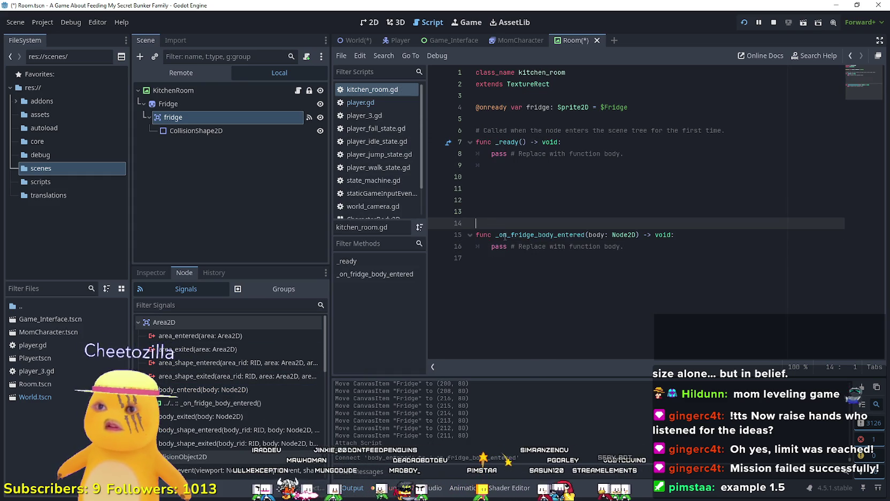
pyautogui.press('BackSpace')
pyautogui.press('BackSpace')
pyautogui.press('BackSpace')
pyautogui.click(531, 235)
pyautogui.press('Return')
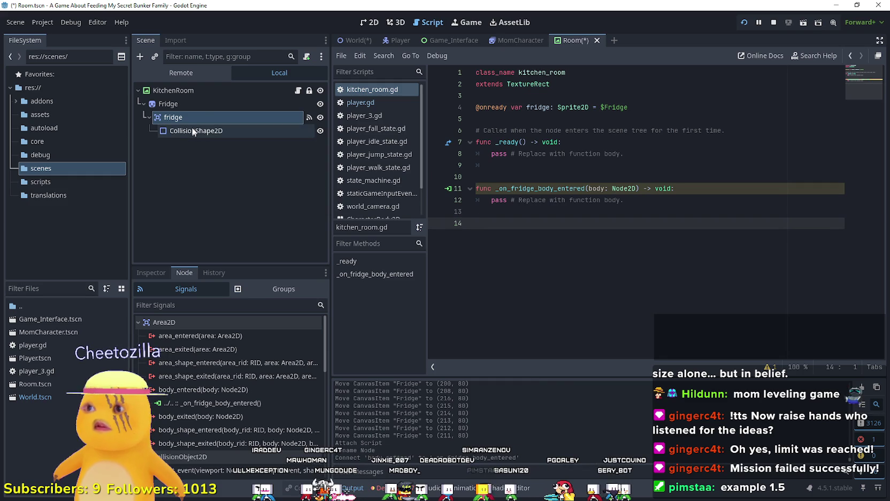
# Step: Connect body_exited to a new _on_fridge_body_exited handler
pyautogui.doubleClick(223, 417)
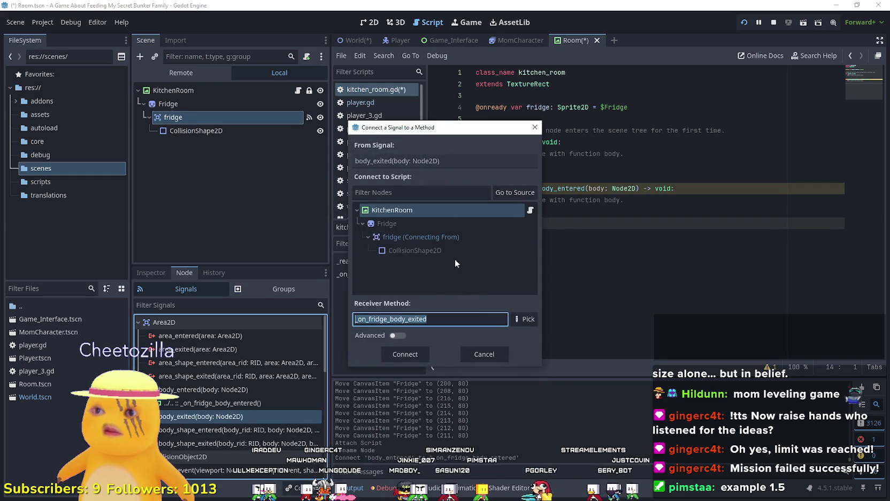
pyautogui.click(405, 354)
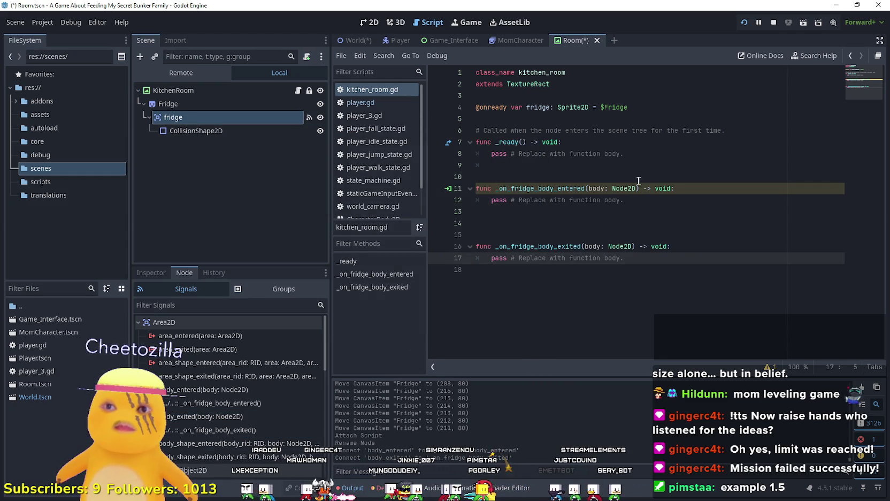
pyautogui.press('Up')
pyautogui.press('Up')
pyautogui.press('Up')
pyautogui.hotkey('shift', 'Home')
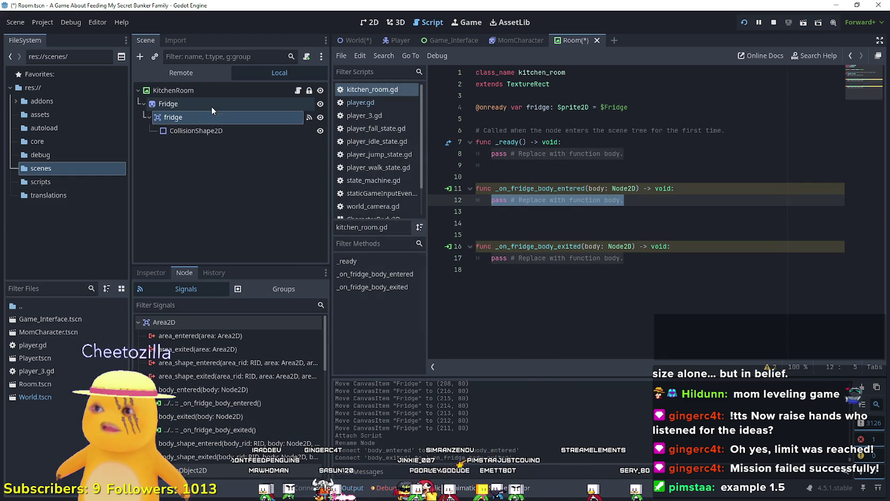
# Step: Select the Fridge sprite and tick Region in its Inspector
pyautogui.click(168, 104)
pyautogui.click(151, 272)
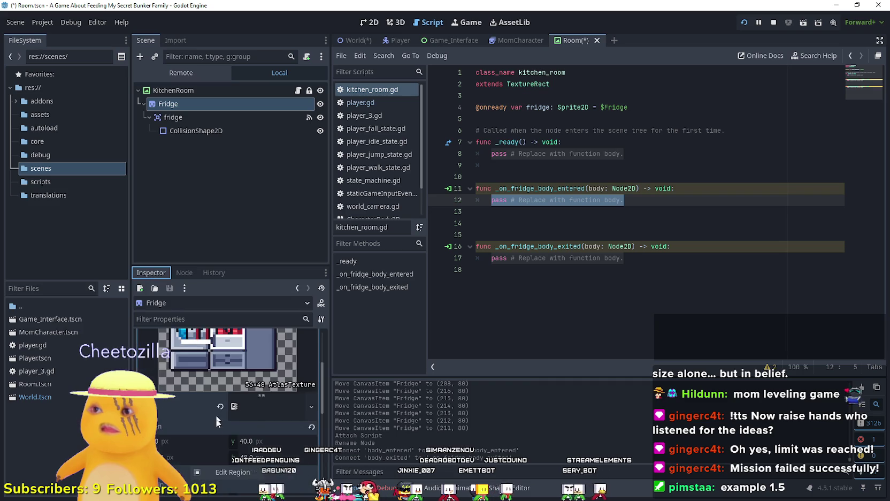
pyautogui.scroll(-5, 212, 389)
pyautogui.scroll(-3, 214, 436)
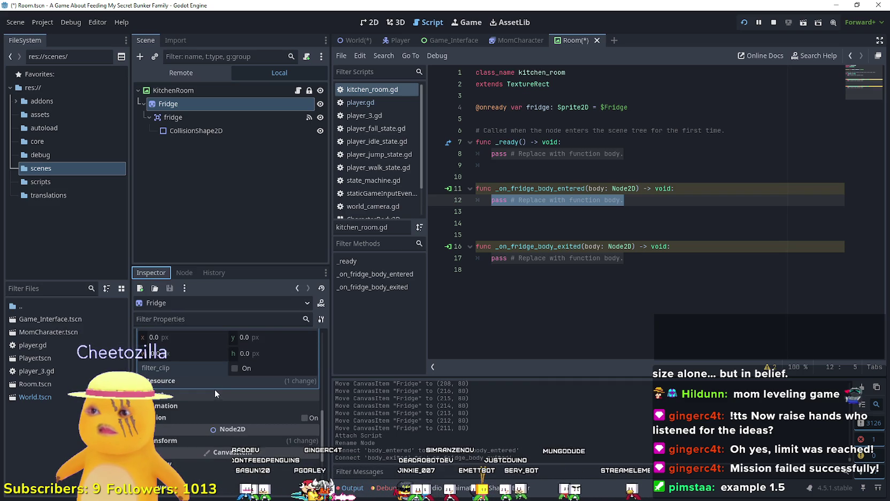
pyautogui.scroll(3, 246, 409)
pyautogui.scroll(-3, 243, 404)
pyautogui.click(302, 379)
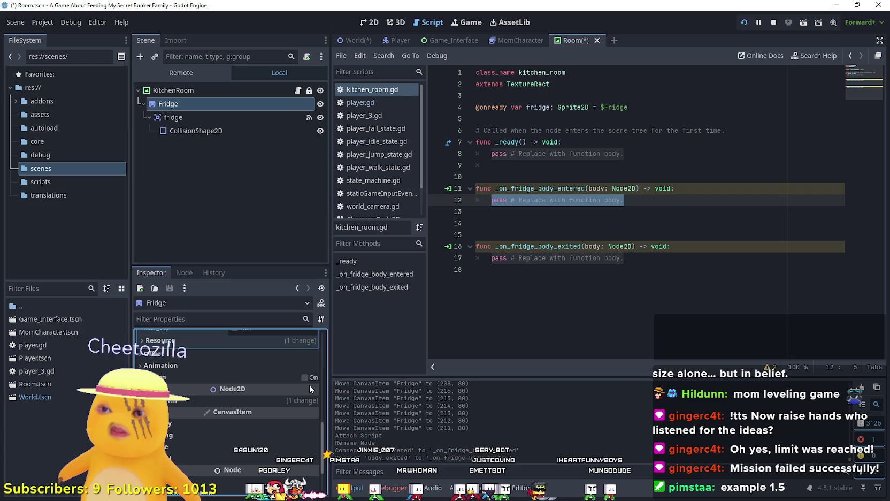
pyautogui.click(309, 379)
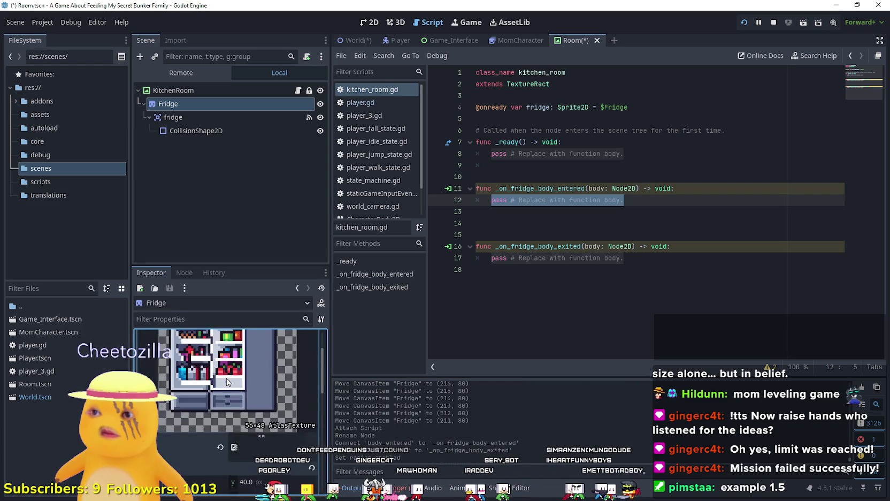
# Step: In the 2D canvas, drag the Fridge sprite below the room
pyautogui.click(369, 22)
pyautogui.scroll(3, 508, 153)
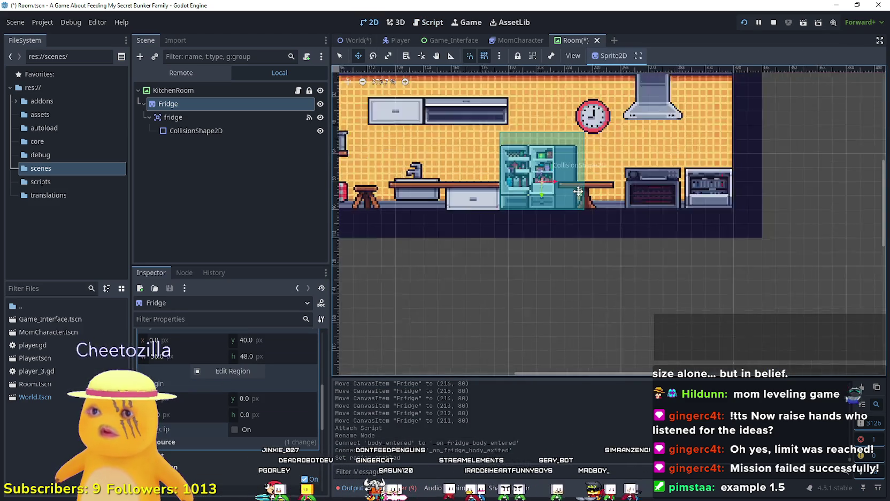
pyautogui.scroll(2, 509, 153)
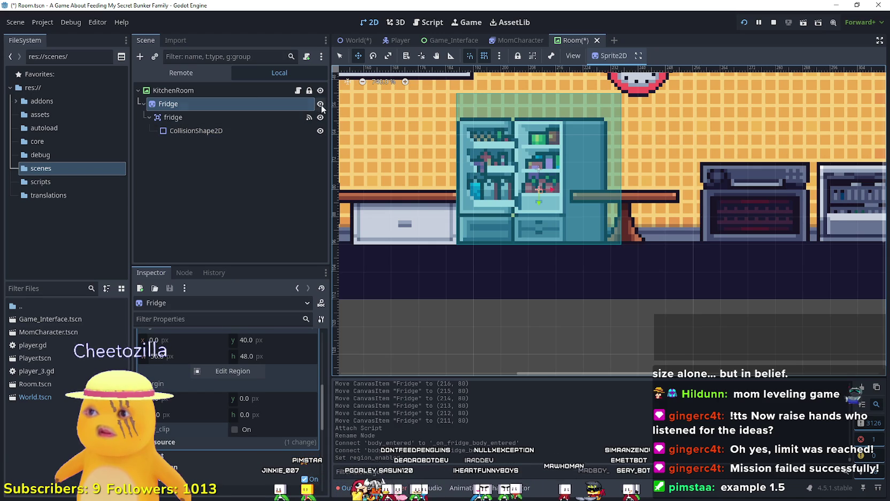
pyautogui.scroll(-3, 430, 162)
pyautogui.moveTo(497, 193)
pyautogui.mouseDown()
pyautogui.moveTo(450, 270)
pyautogui.moveTo(468, 323)
pyautogui.mouseUp()
pyautogui.scroll(4, 265, 412)
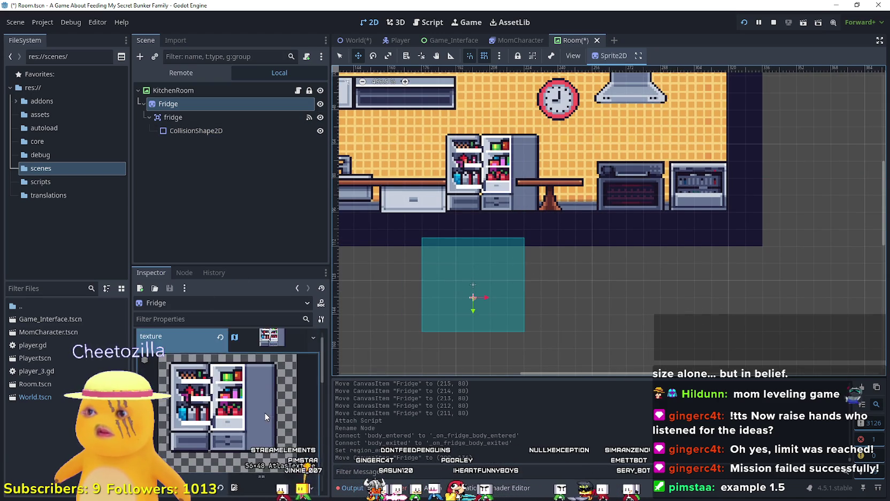
pyautogui.scroll(-3, 289, 427)
# Step: Revert the sprite's region rect to zero and open the Region Editor
pyautogui.click(311, 427)
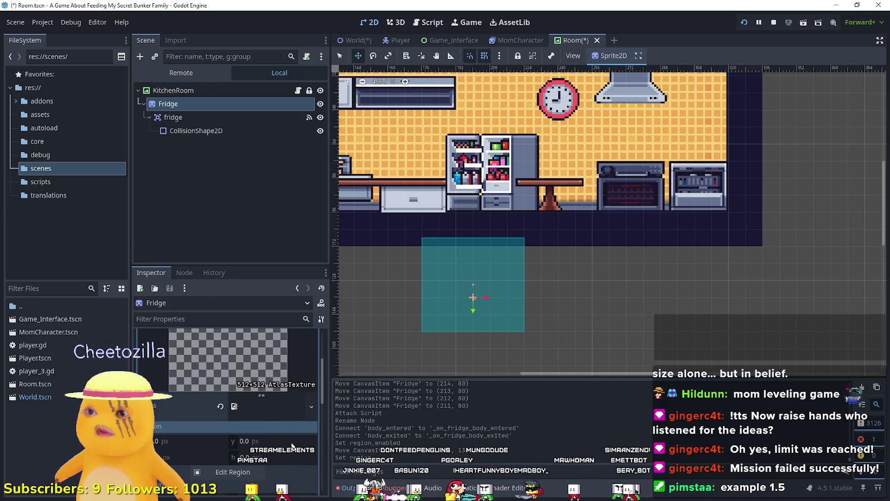
pyautogui.scroll(-4, 277, 431)
pyautogui.scroll(-2, 248, 412)
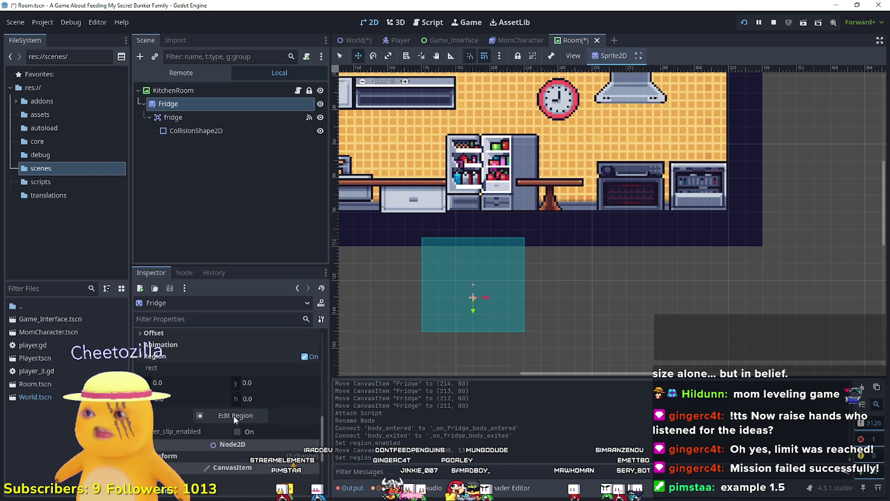
pyautogui.click(233, 416)
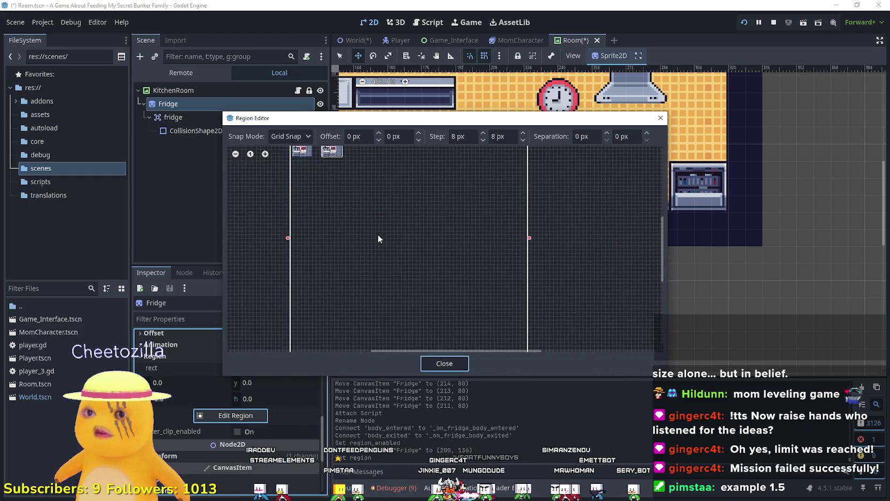
# Step: Crop the region to the left fridge frame with height 48
pyautogui.scroll(3, 345, 185)
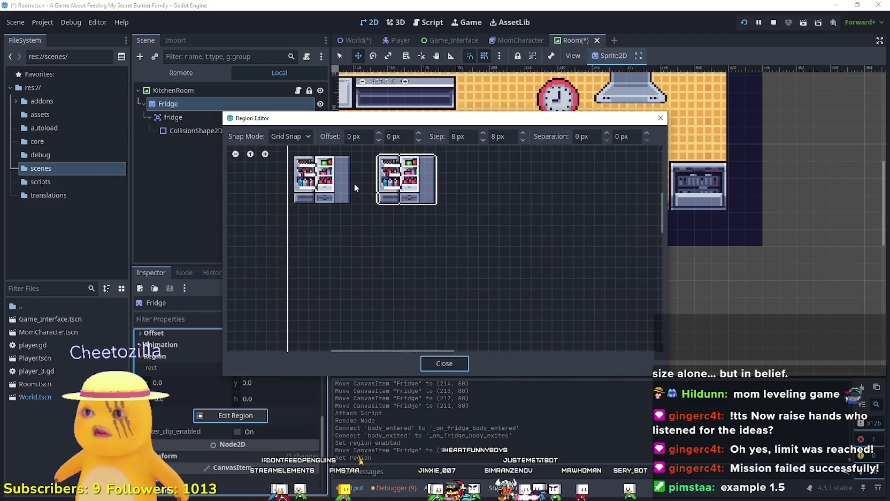
pyautogui.scroll(1, 353, 264)
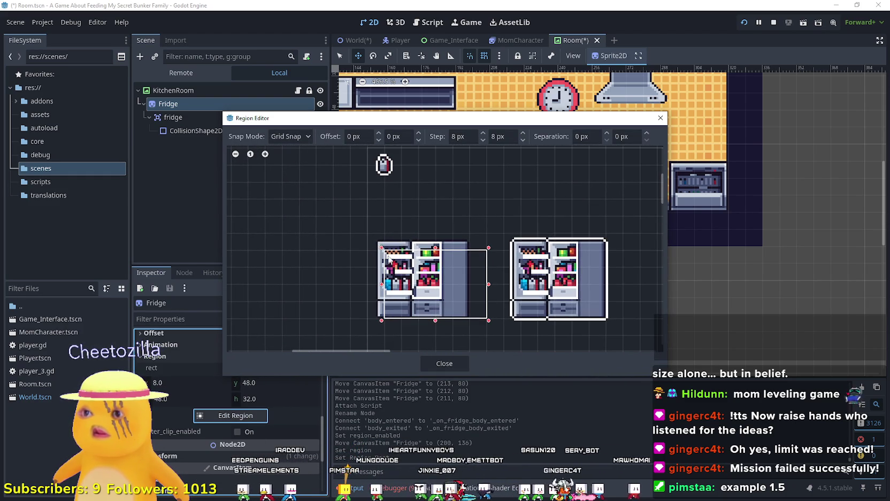
pyautogui.moveTo(380, 252); pyautogui.dragTo(372, 238)
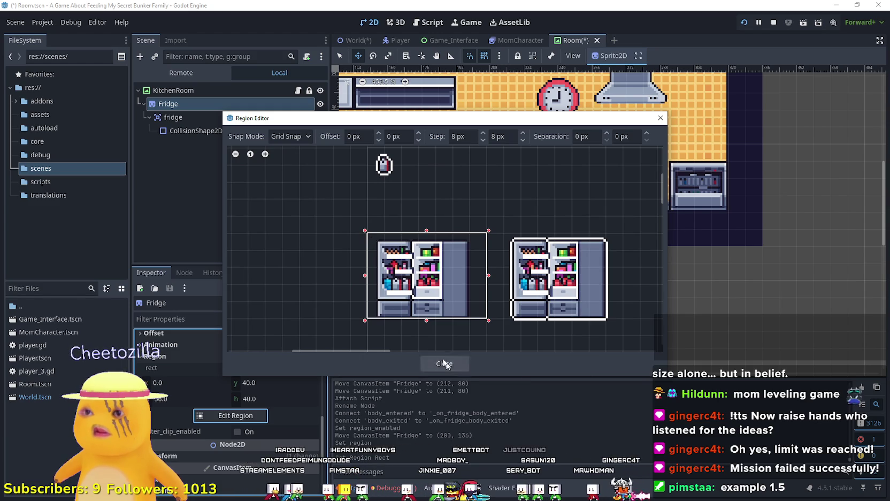
pyautogui.scroll(2, 434, 327)
pyautogui.click(433, 311)
pyautogui.moveTo(506, 305)
pyautogui.mouseDown()
pyautogui.moveTo(335, 155)
pyautogui.moveTo(344, 198)
pyautogui.mouseUp()
pyautogui.moveTo(422, 309); pyautogui.dragTo(425, 343)
pyautogui.click(444, 363)
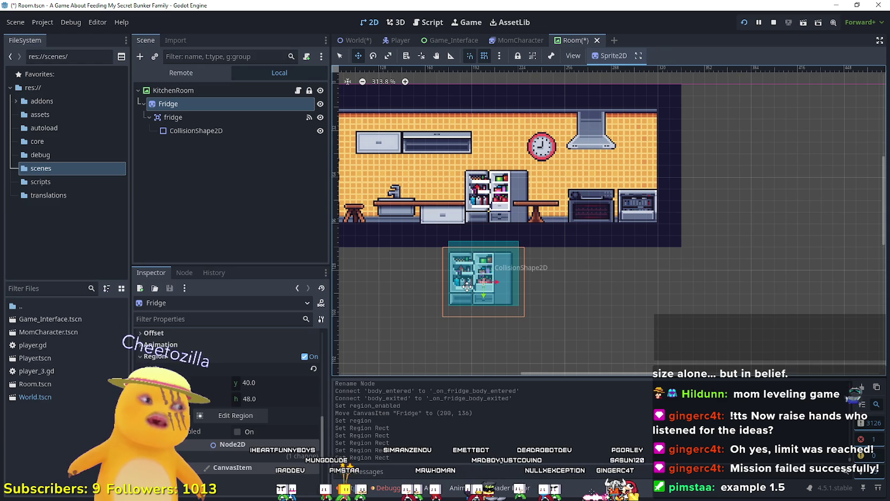
# Step: Move the Fridge sprite back onto the kitchen counter and save Room.tscn
pyautogui.moveTo(467, 286); pyautogui.dragTo(487, 225)
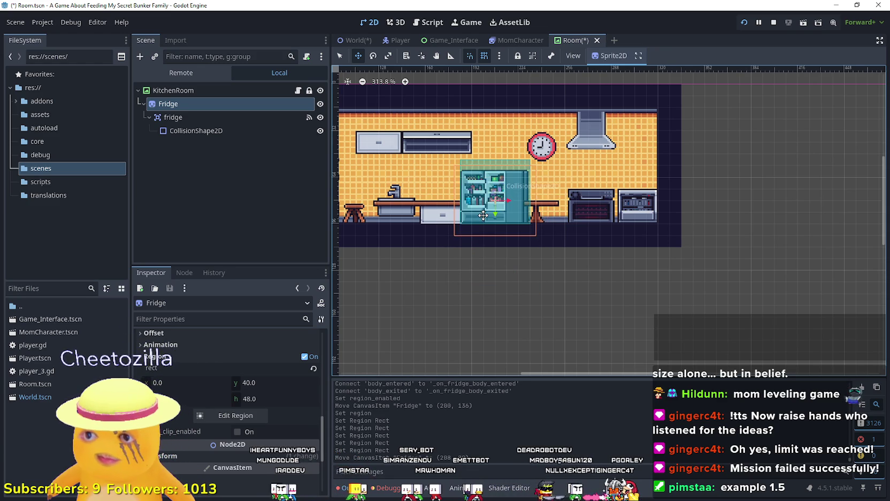
pyautogui.scroll(5, 433, 191)
pyautogui.press('Right')
pyautogui.press('Right')
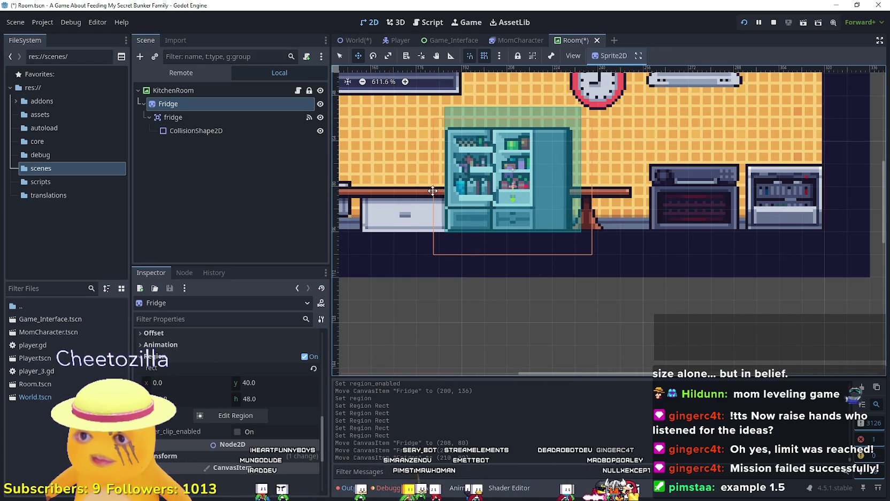
pyautogui.scroll(-3, 433, 190)
pyautogui.hotkey('ctrl', 's')
pyautogui.click(252, 118)
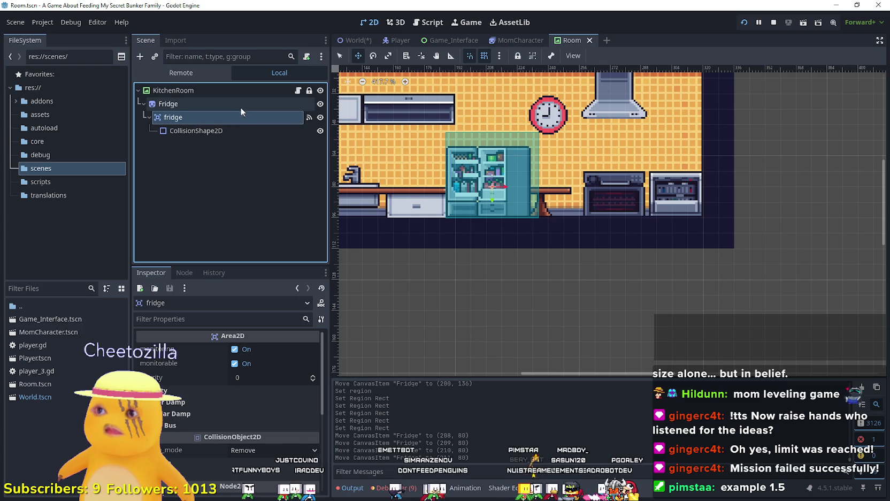
# Step: Open kitchen_room.gd and check the Fridge sprite node and fridge variable
pyautogui.click(299, 90)
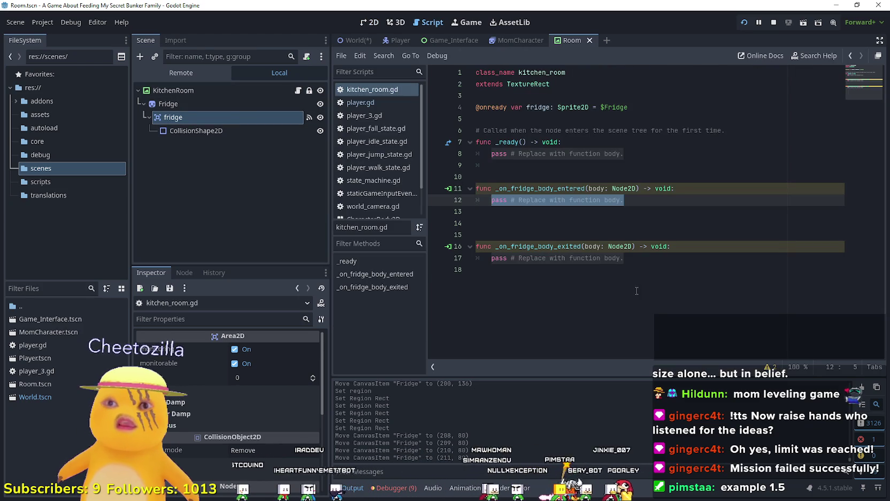
pyautogui.click(535, 269)
pyautogui.click(535, 211)
pyautogui.scroll(-5, 192, 389)
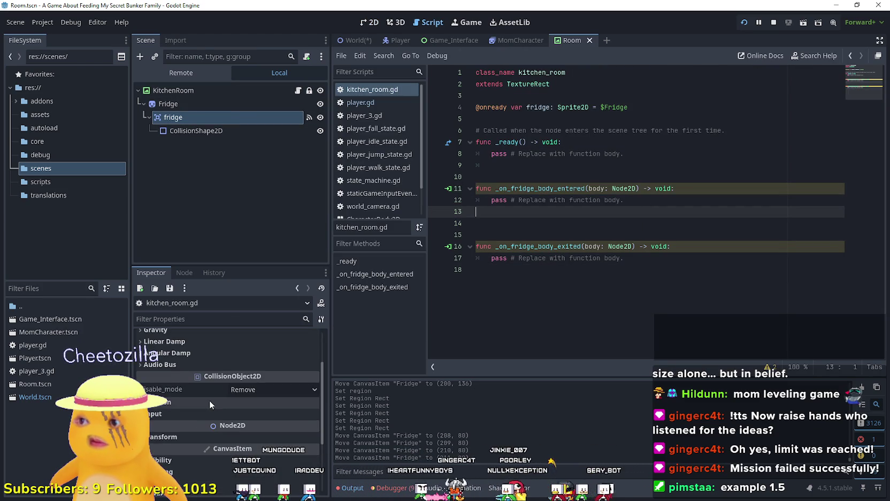
pyautogui.scroll(5, 209, 399)
pyautogui.click(193, 131)
pyautogui.click(192, 109)
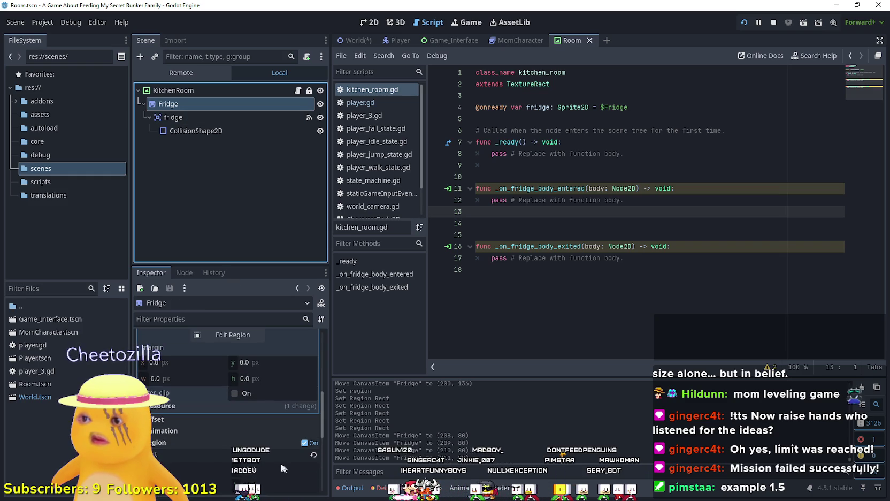
pyautogui.scroll(-2, 230, 407)
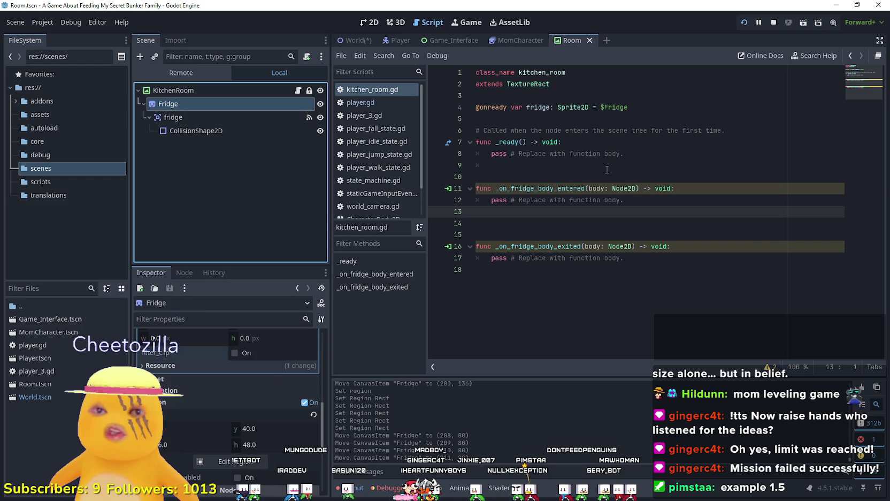
pyautogui.click(642, 200)
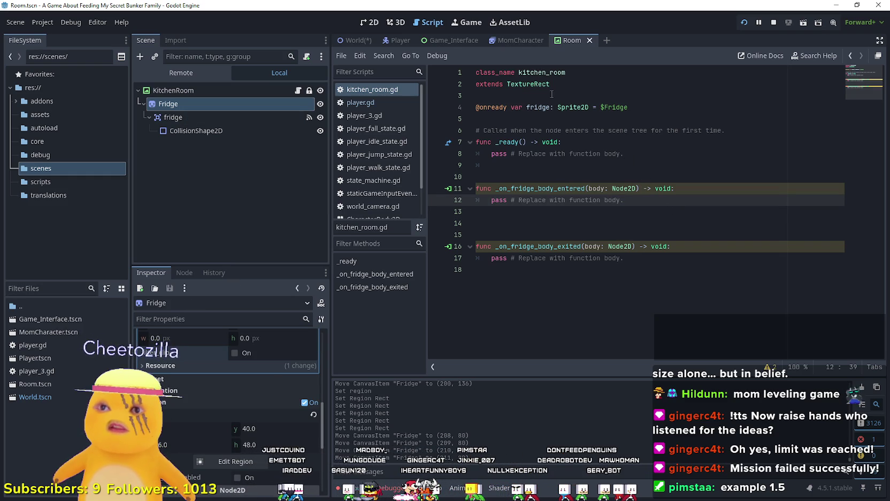
pyautogui.click(538, 115)
pyautogui.doubleClick(538, 108)
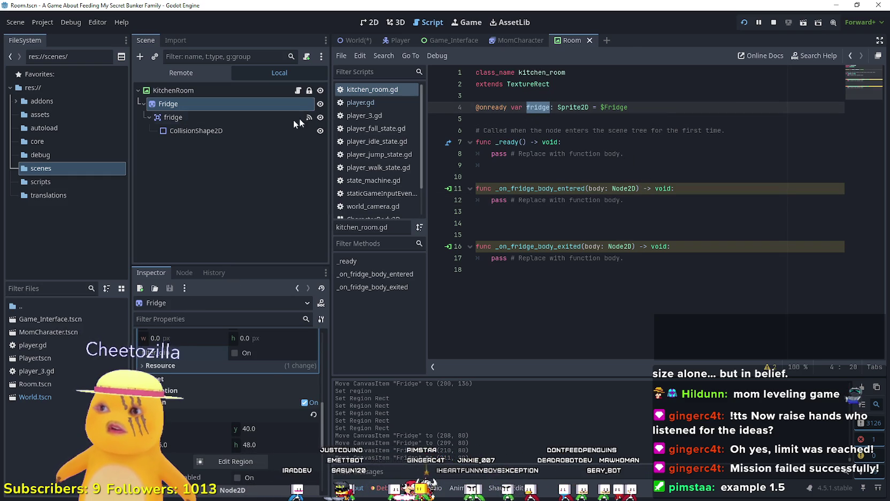
# Step: Replace pass in the entered handler with fridge.region_rect = Rect2( using autocomplete
pyautogui.moveTo(624, 200); pyautogui.dragTo(486, 204)
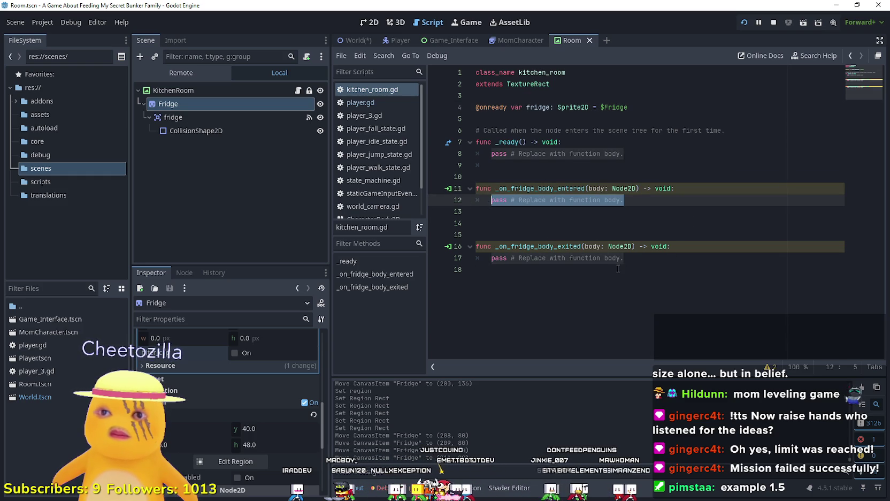
pyautogui.write('fridge.')
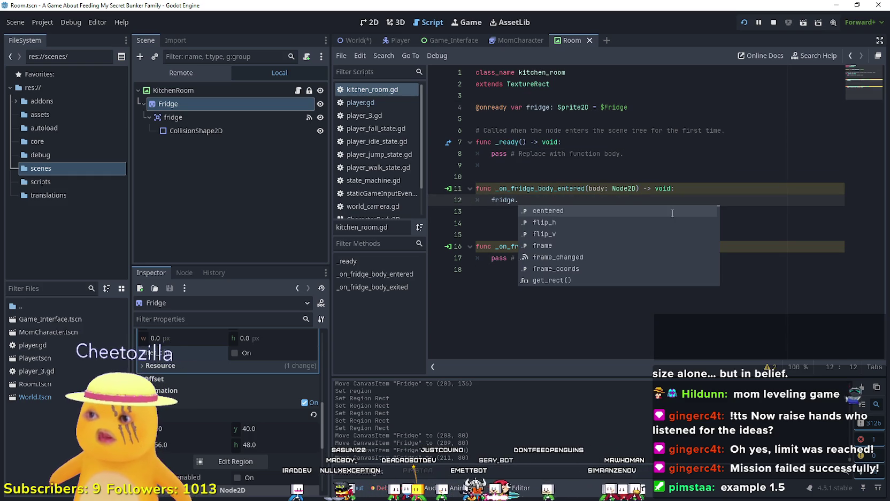
pyautogui.scroll(-3, 231, 435)
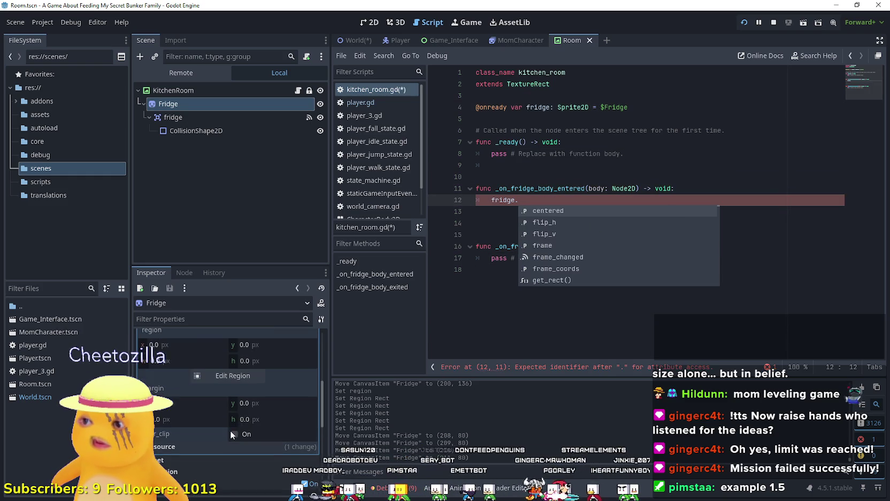
pyautogui.scroll(2, 245, 432)
pyautogui.scroll(-3, 245, 423)
pyautogui.write('reg')
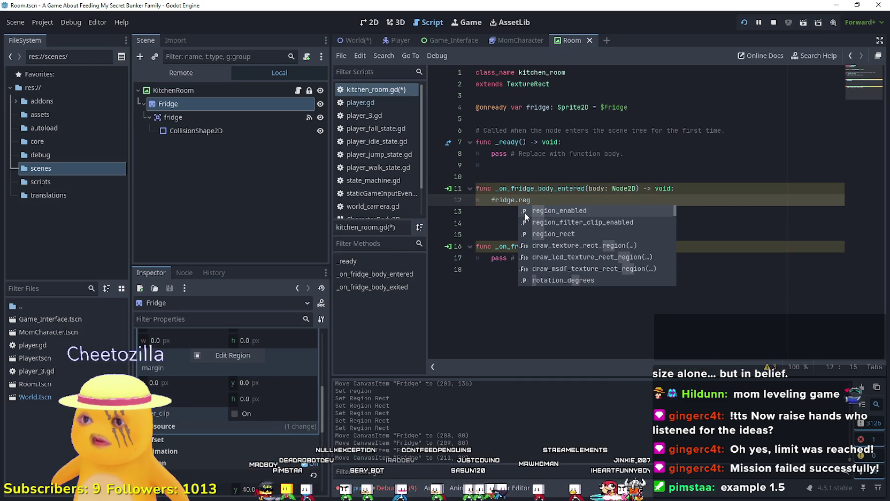
pyautogui.press('Down')
pyautogui.press('Down')
pyautogui.press('Return')
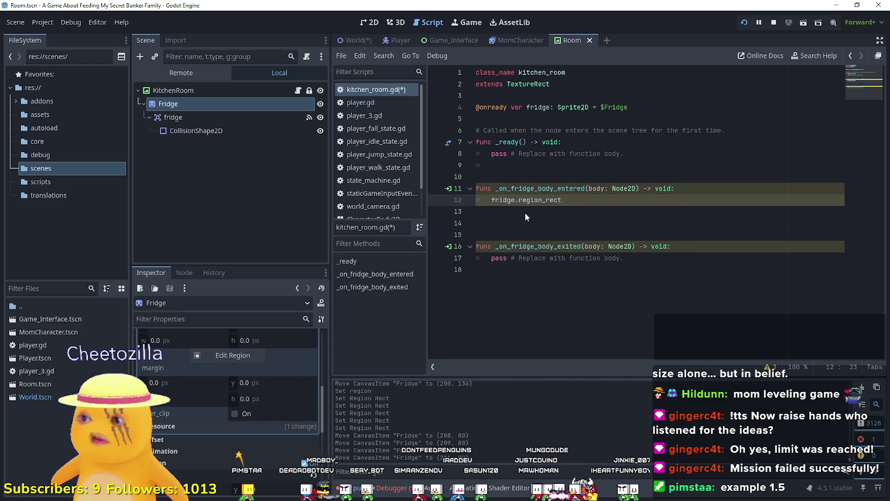
pyautogui.write('.')
pyautogui.press('BackSpace')
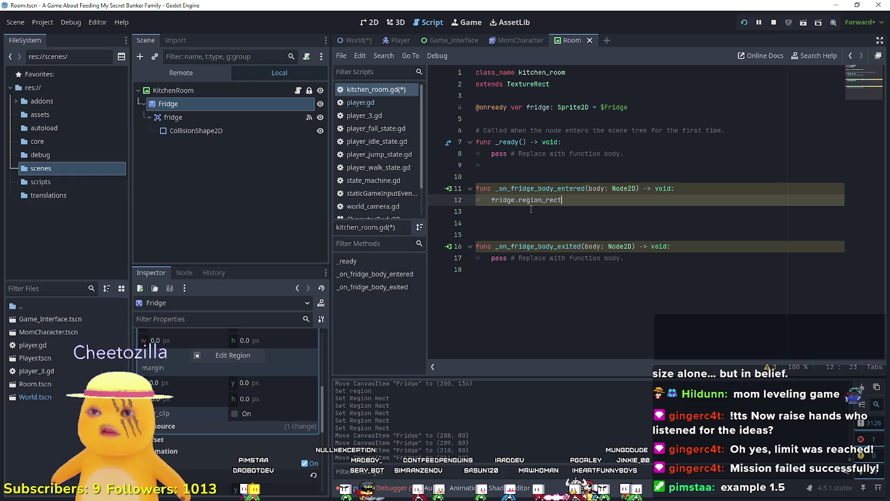
pyautogui.moveTo(530, 200)
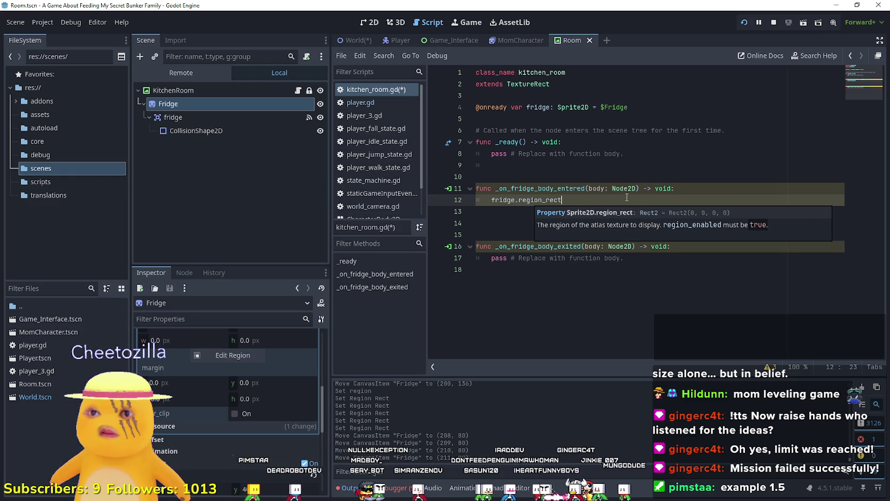
pyautogui.write('= Rect2')
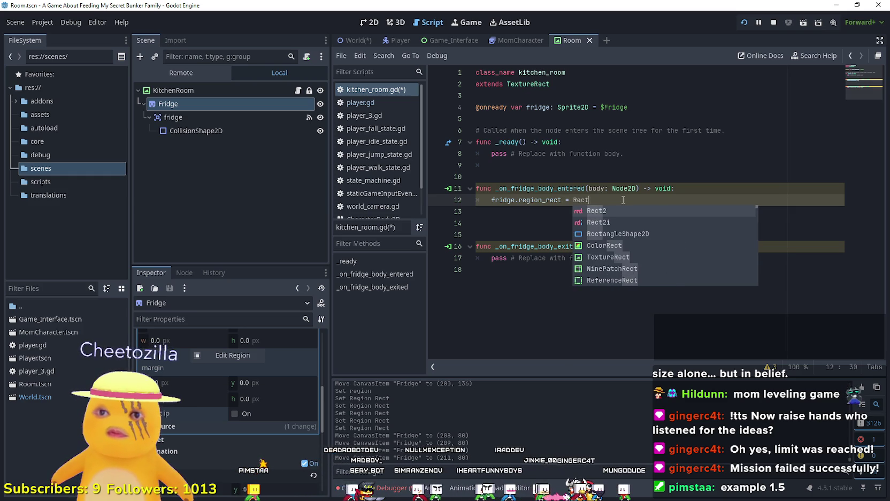
pyautogui.write('(')
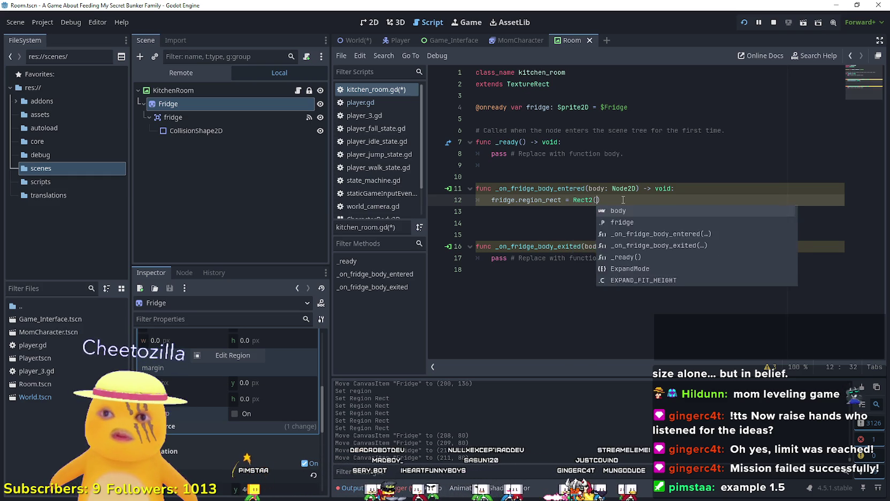
# Step: Complete the entered handler's assignment as Rect2(0, 40, 56, 48)
pyautogui.scroll(2, 224, 412)
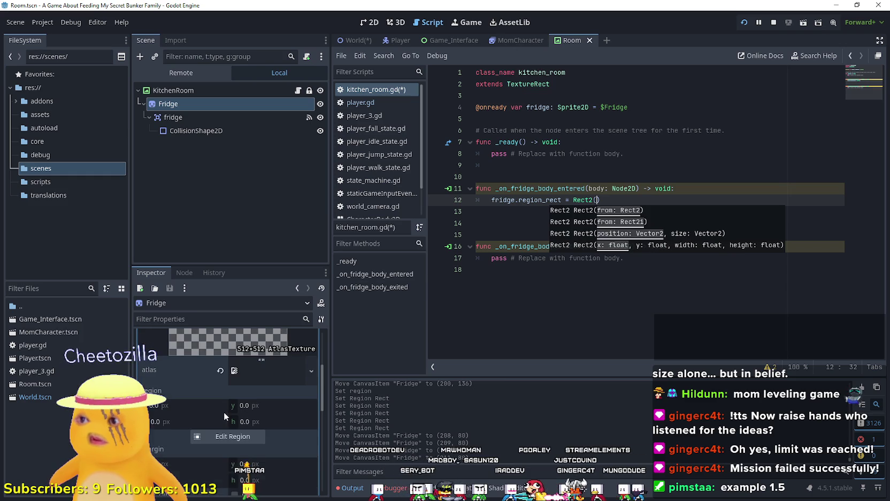
pyautogui.scroll(5, 268, 424)
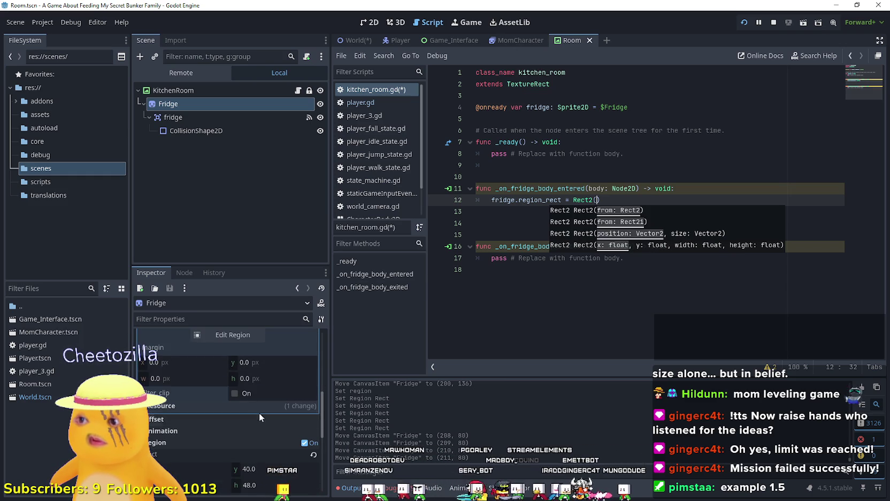
pyautogui.scroll(2, 262, 422)
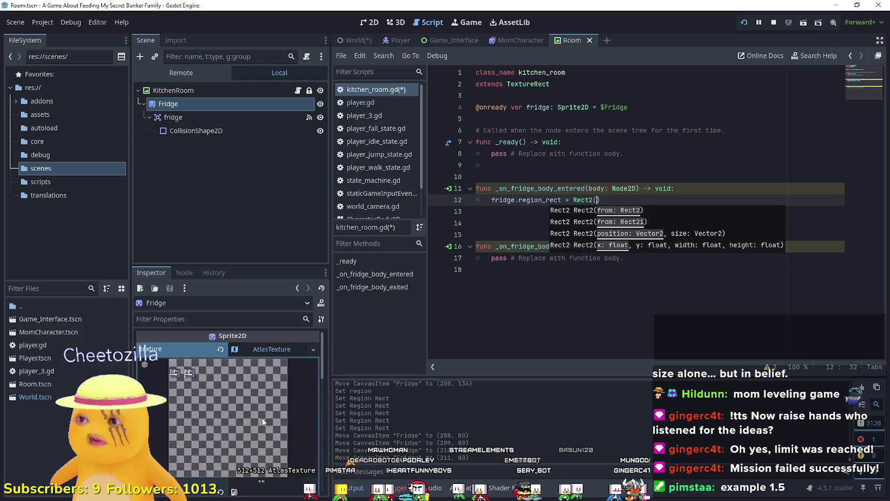
pyautogui.scroll(-3, 262, 420)
pyautogui.scroll(-3, 262, 417)
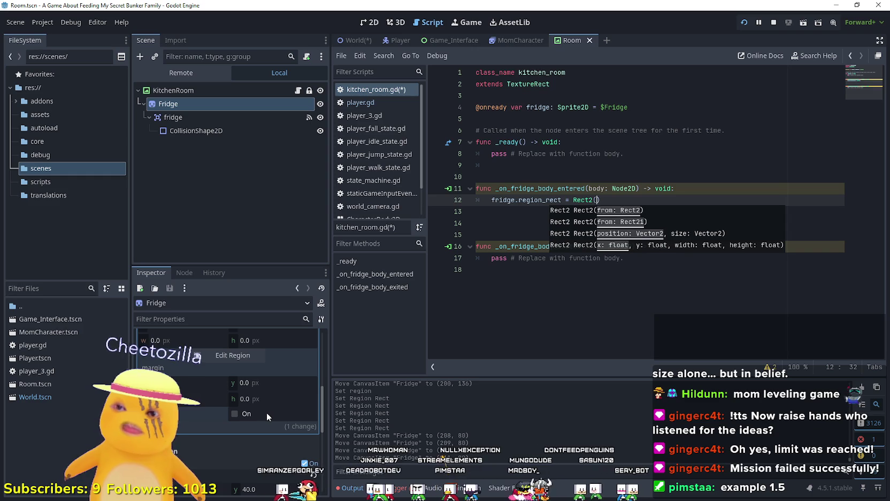
pyautogui.scroll(-2, 213, 366)
pyautogui.scroll(-2, 205, 379)
pyautogui.scroll(3, 252, 403)
pyautogui.write('0, 40')
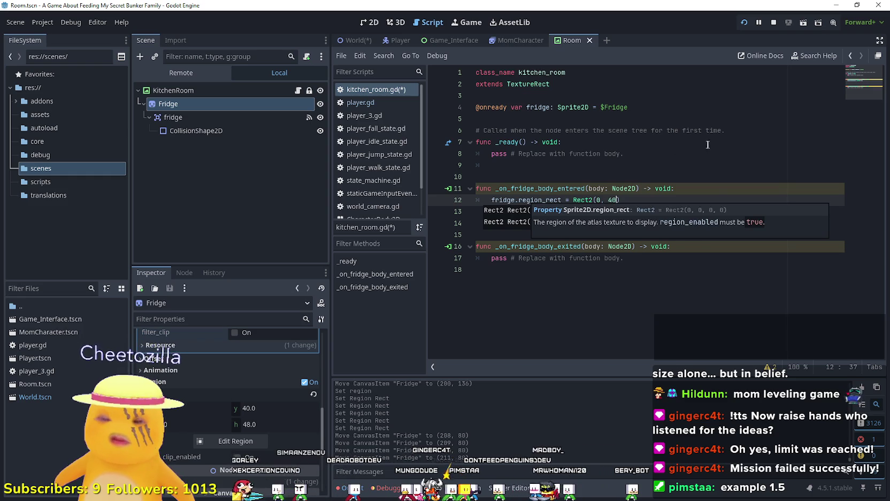
pyautogui.write(', 56, 49')
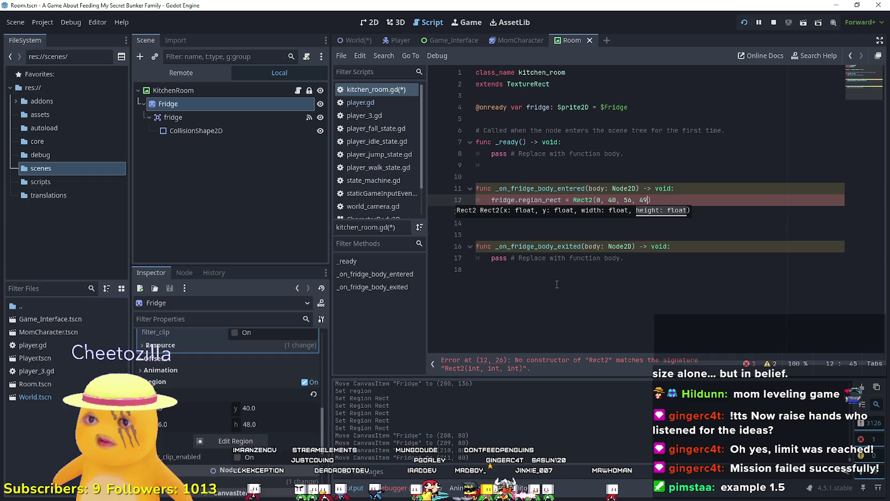
pyautogui.press('BackSpace')
pyautogui.write('8')
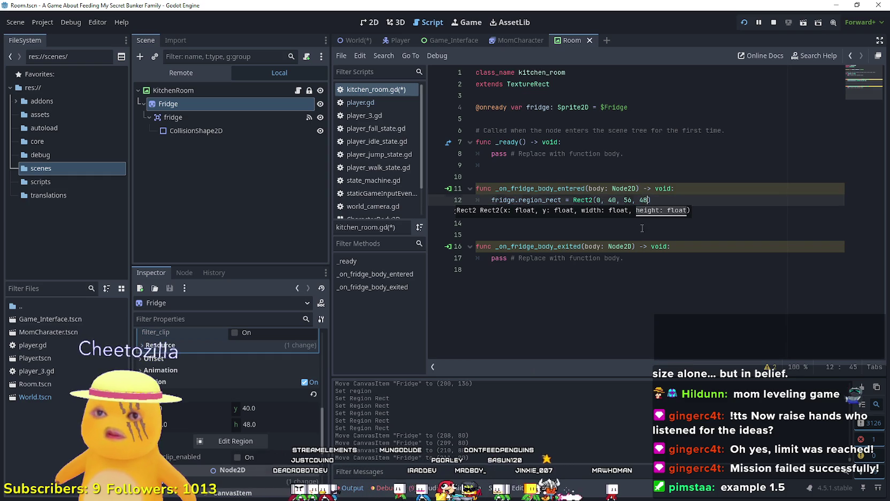
# Step: Copy the region_rect line over the pass in the exited handler
pyautogui.moveTo(652, 200)
pyautogui.mouseDown()
pyautogui.moveTo(508, 188)
pyautogui.moveTo(493, 200)
pyautogui.mouseUp()
pyautogui.hotkey('ctrl', 'c')
pyautogui.moveTo(625, 258); pyautogui.dragTo(491, 258)
pyautogui.hotkey('ctrl', 'v')
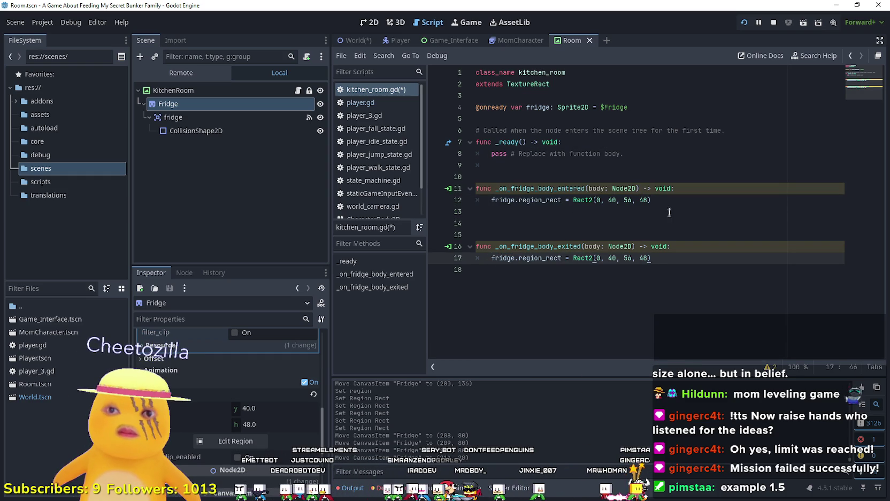
pyautogui.click(636, 189)
pyautogui.click(627, 200)
# Step: Inspect the second fridge frame in the texture Region Editor
pyautogui.click(261, 440)
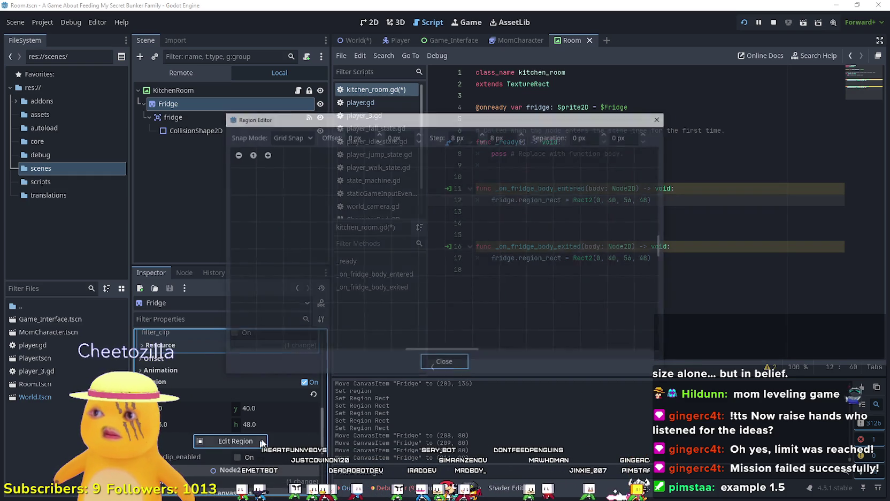
pyautogui.scroll(-3, 323, 304)
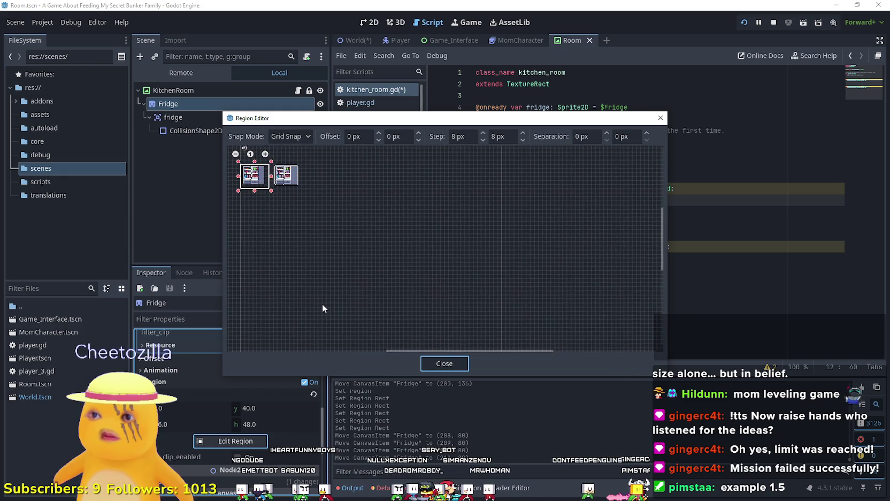
pyautogui.scroll(-1, 439, 332)
pyautogui.scroll(2, 440, 320)
pyautogui.scroll(1, 440, 320)
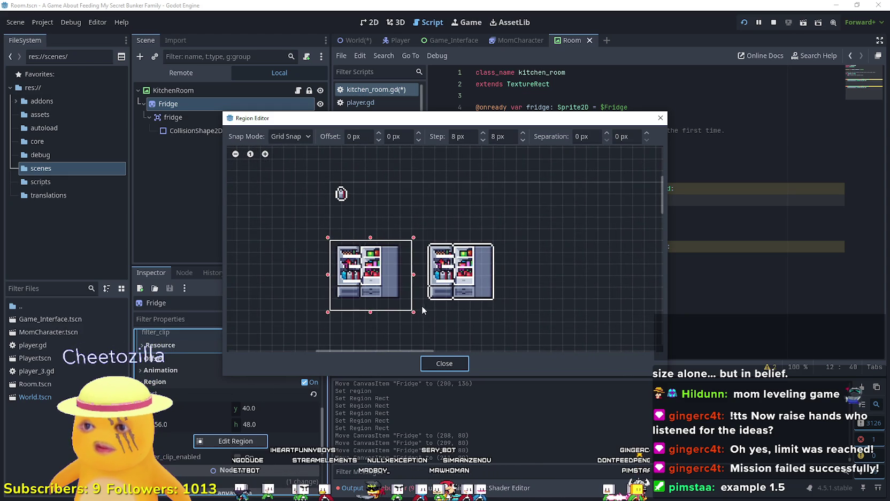
pyautogui.click(506, 241)
pyautogui.scroll(1, 432, 258)
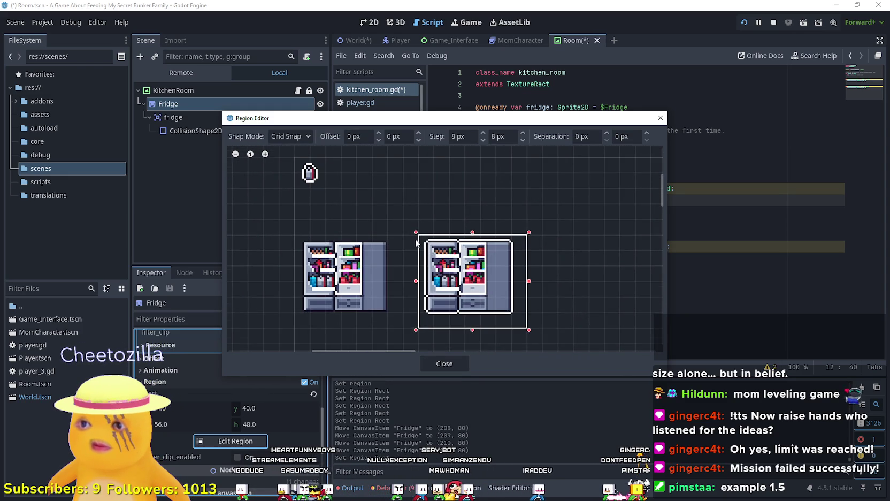
pyautogui.scroll(1, 454, 209)
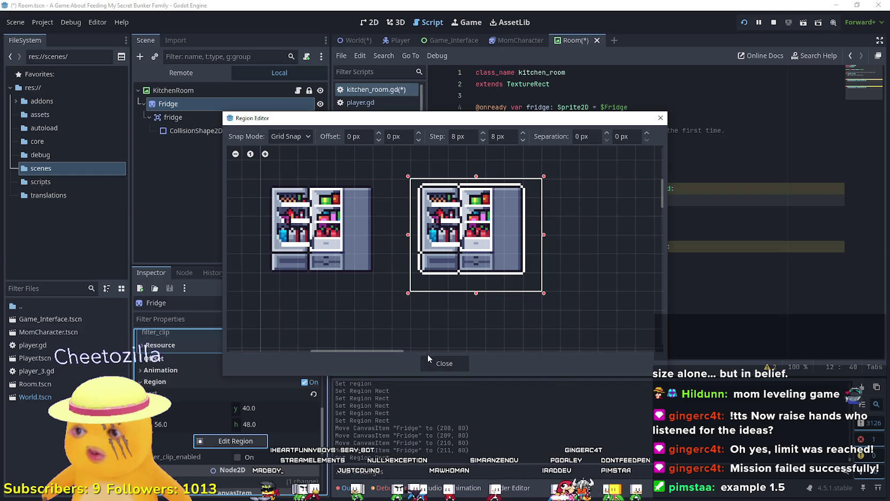
pyautogui.click(444, 364)
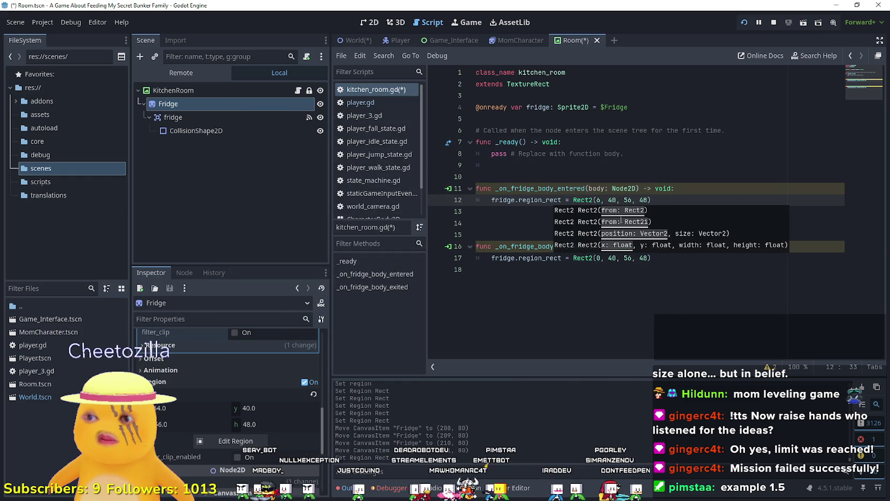
# Step: Set the entered handler's Rect2 to (64, 40, 56, 48) and reopen the Region Editor
pyautogui.press('Down')
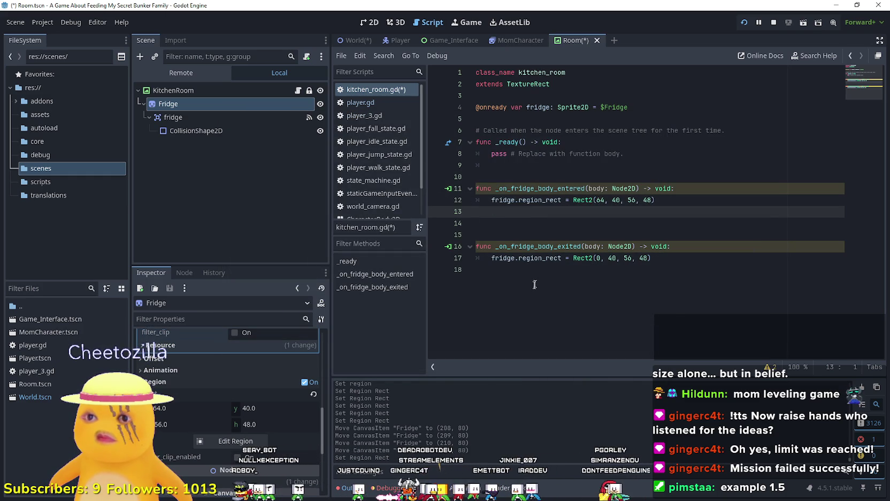
pyautogui.click(537, 278)
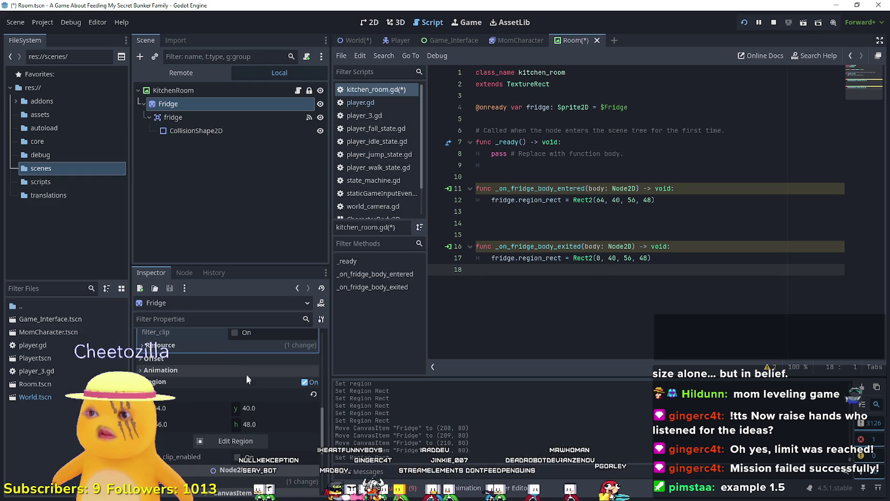
pyautogui.click(244, 442)
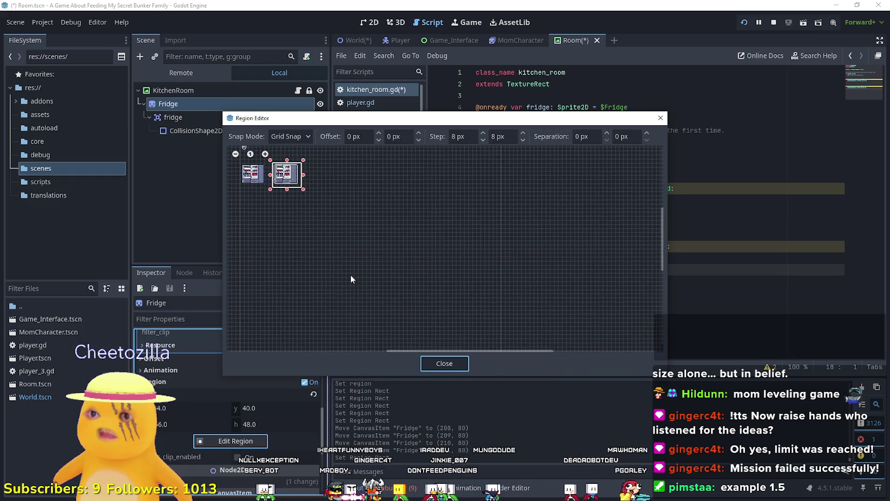